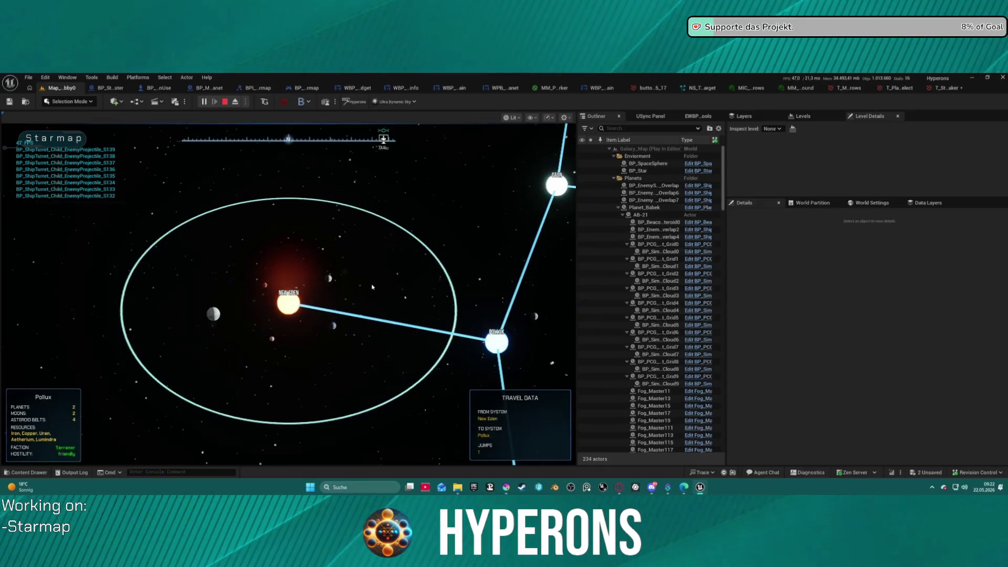
- Target Tencta on the starmap (3 jumps from New Eden) and stop the play session
scroll(374, 287, down, 3)
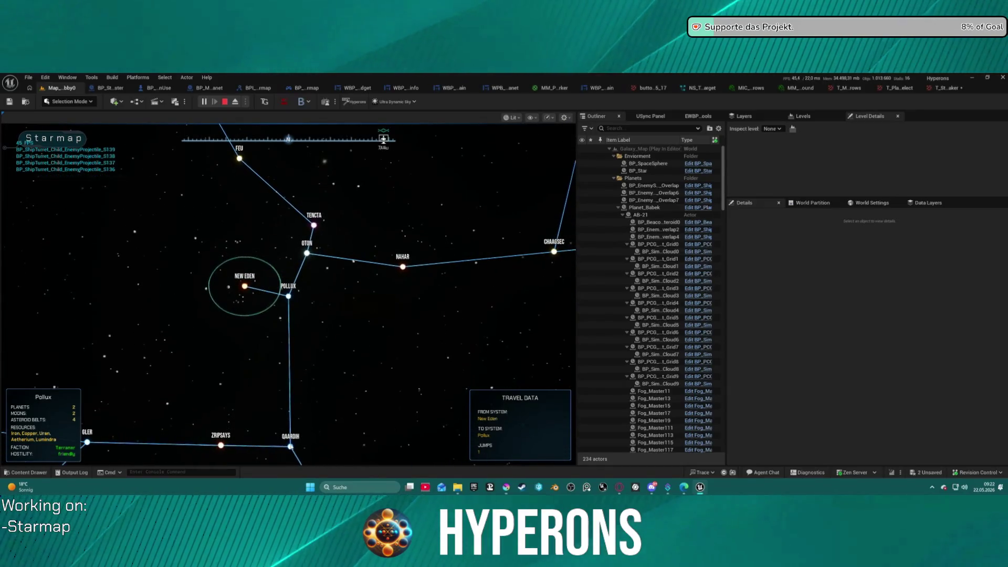
scroll(289, 442, up, 2)
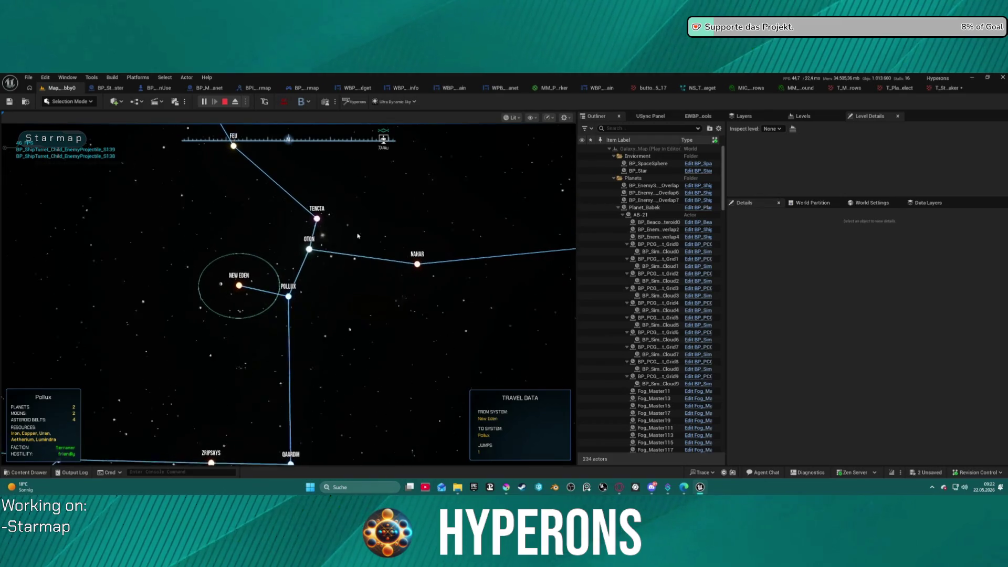
click(320, 215)
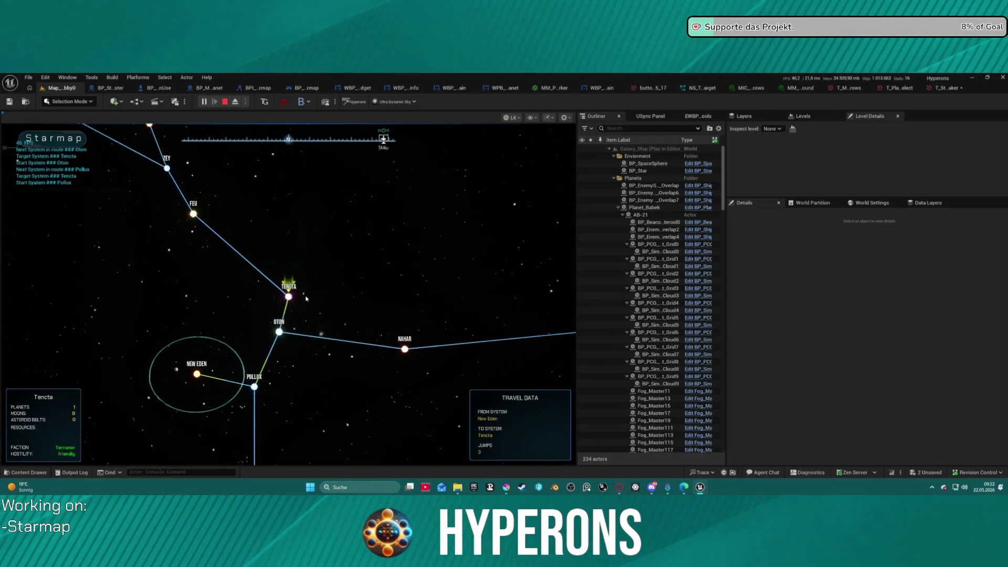
mouse_move(306, 297)
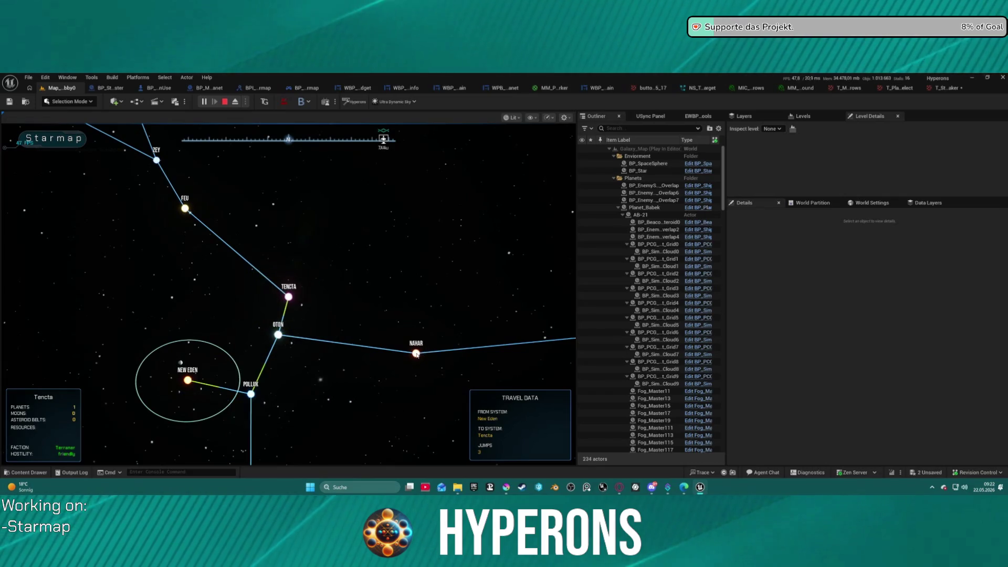
key(Escape)
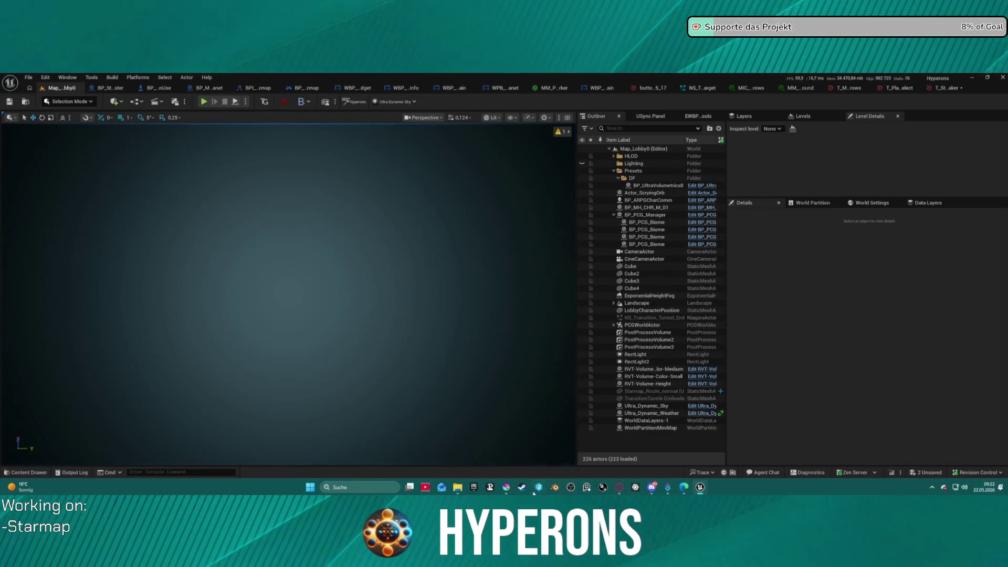
- In Krita, shrink the white circle and centre it horizontally and vertically on the 512×512 canvas
click(504, 487)
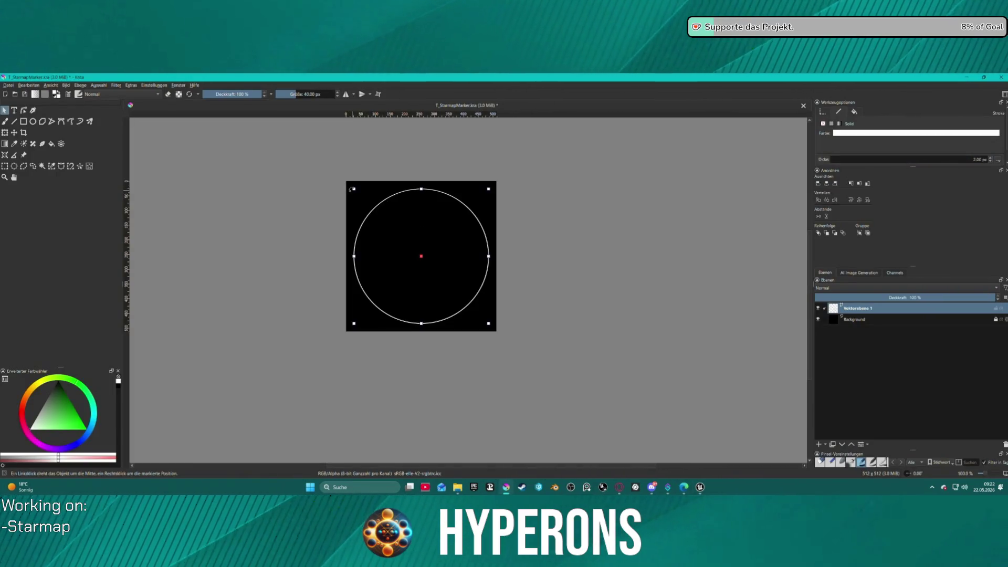
drag(353, 189, 374, 216)
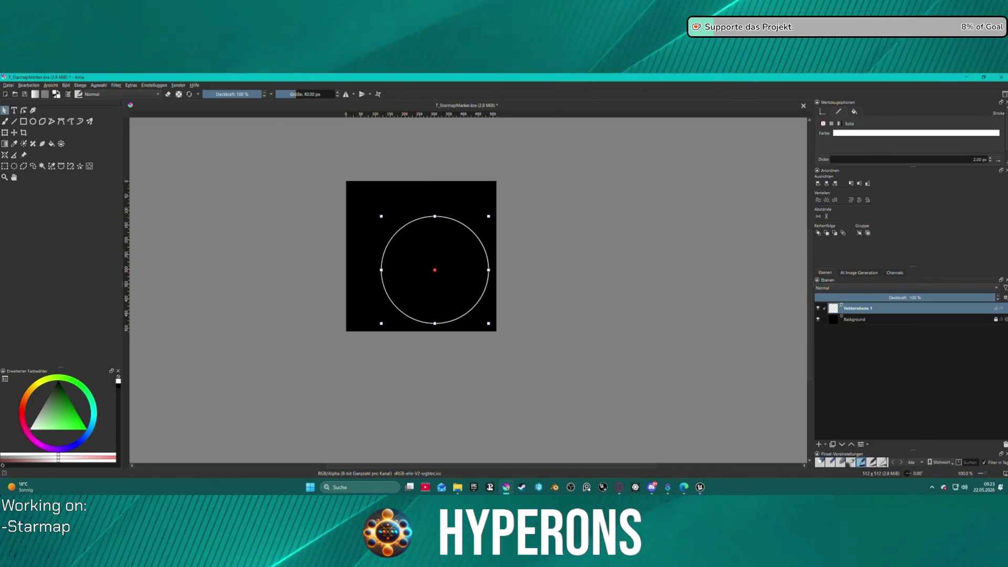
click(827, 183)
click(861, 184)
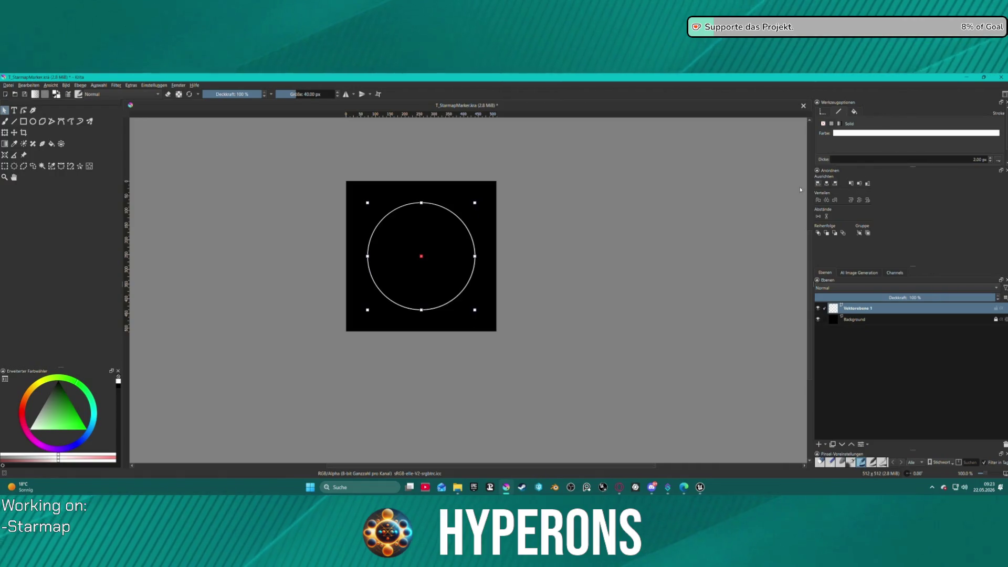
click(8, 85)
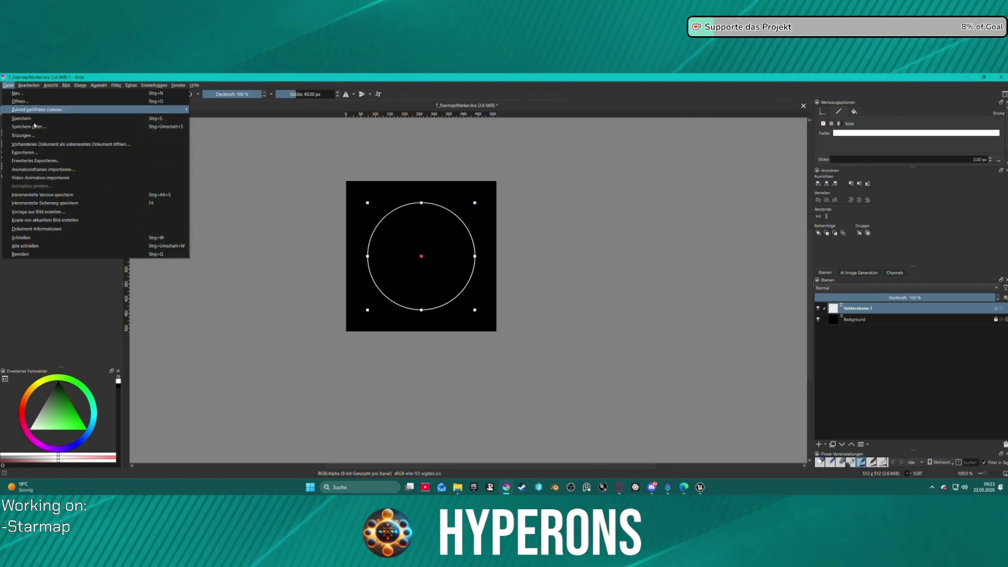
- Export the circle image as PNG, overwriting Halterung.png, and return to Unreal Engine
click(89, 155)
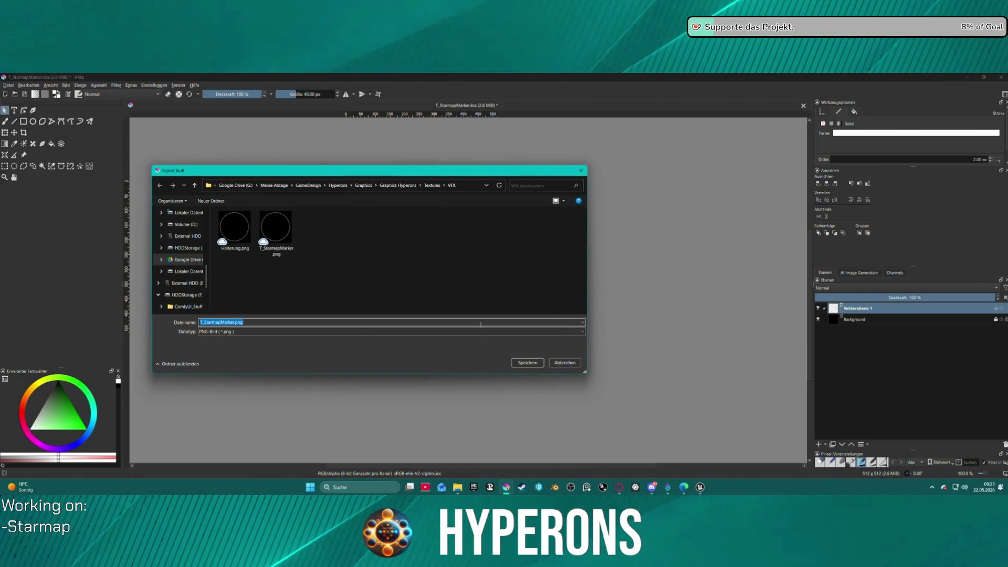
click(529, 365)
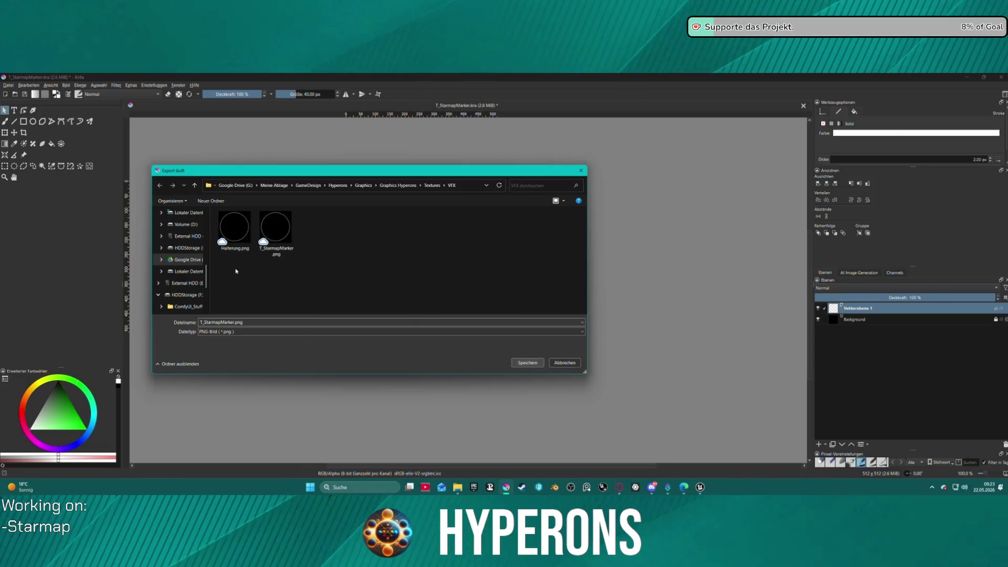
click(536, 366)
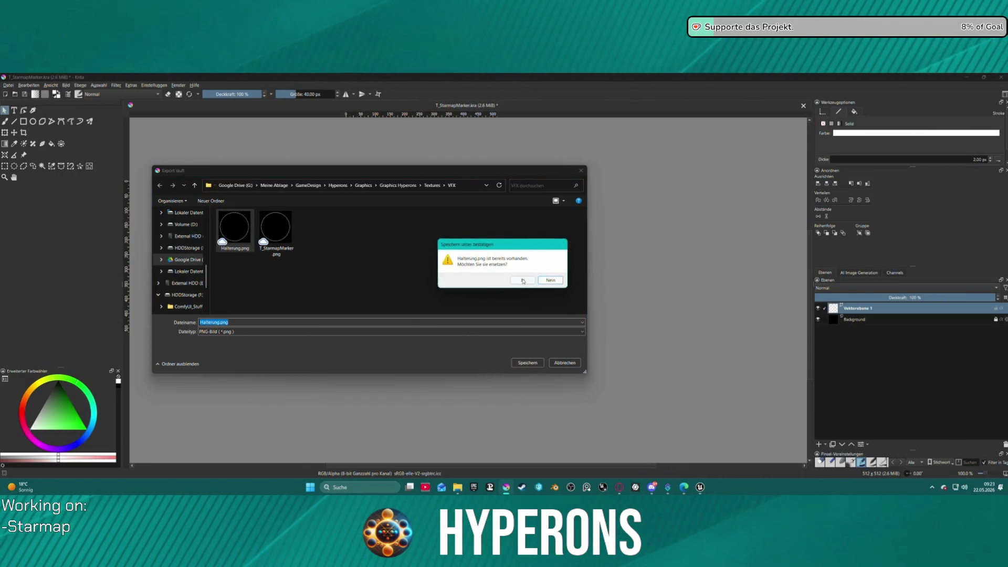
click(523, 281)
click(558, 364)
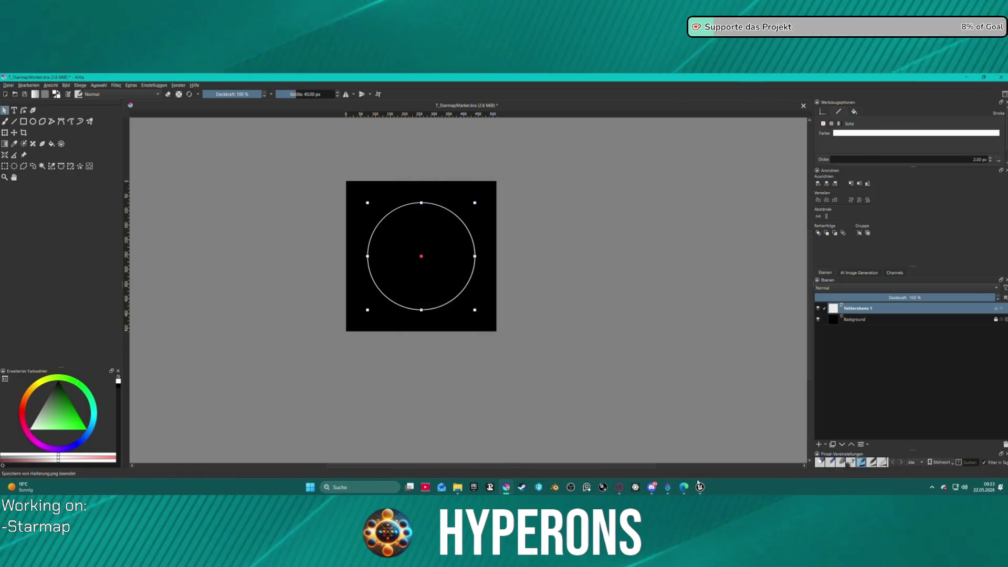
click(700, 487)
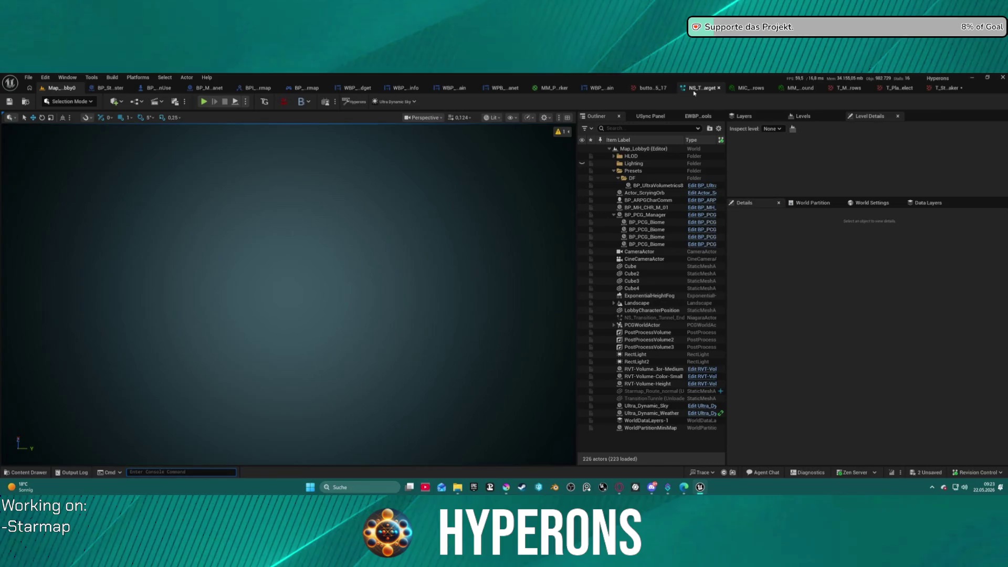
- Reimport T_StarmapMarker with the smaller circle and start Play In Editor from Map_Lobby0
click(907, 88)
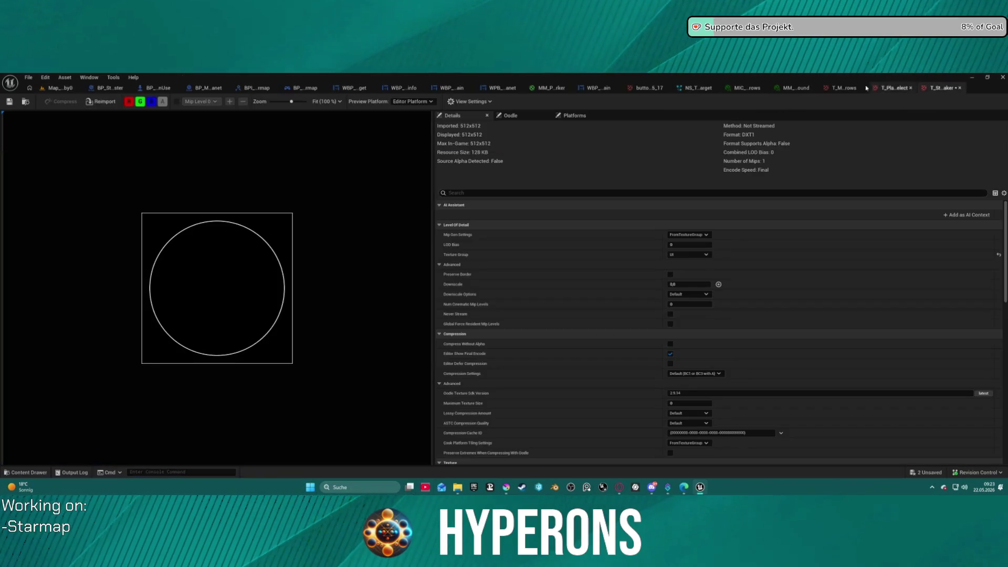
click(112, 102)
click(55, 88)
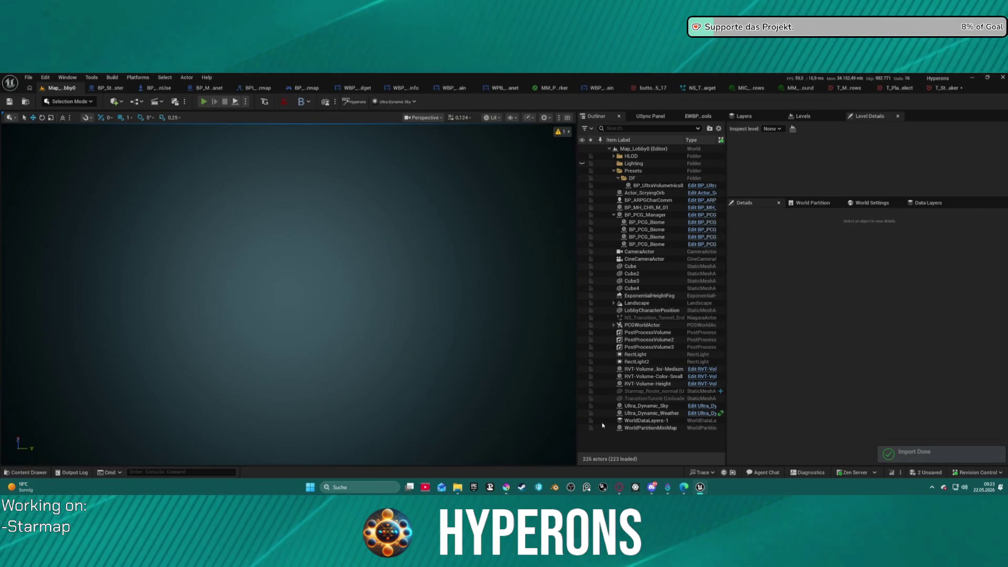
key(alt+p)
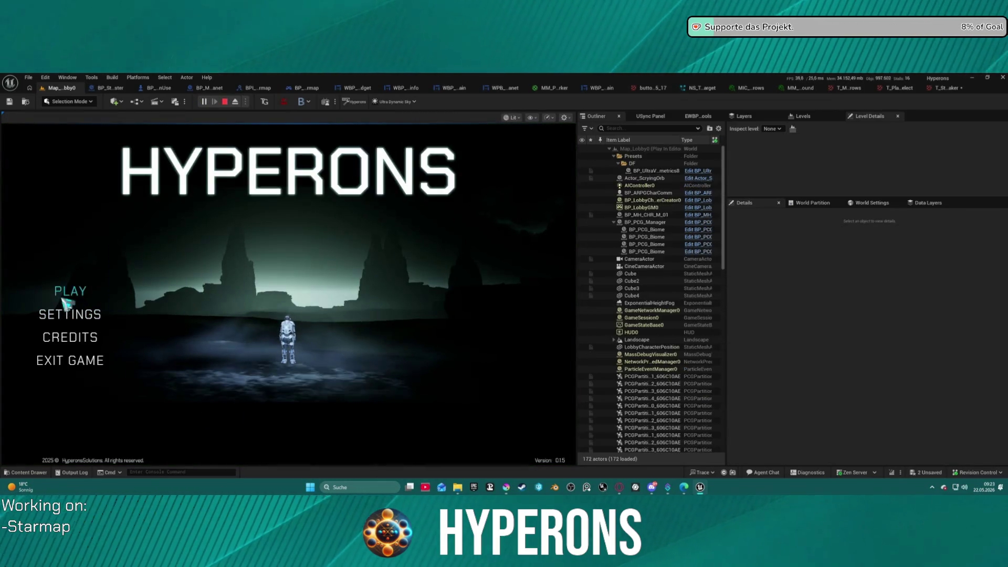
- Enter the game with the Mining character
click(70, 291)
click(183, 305)
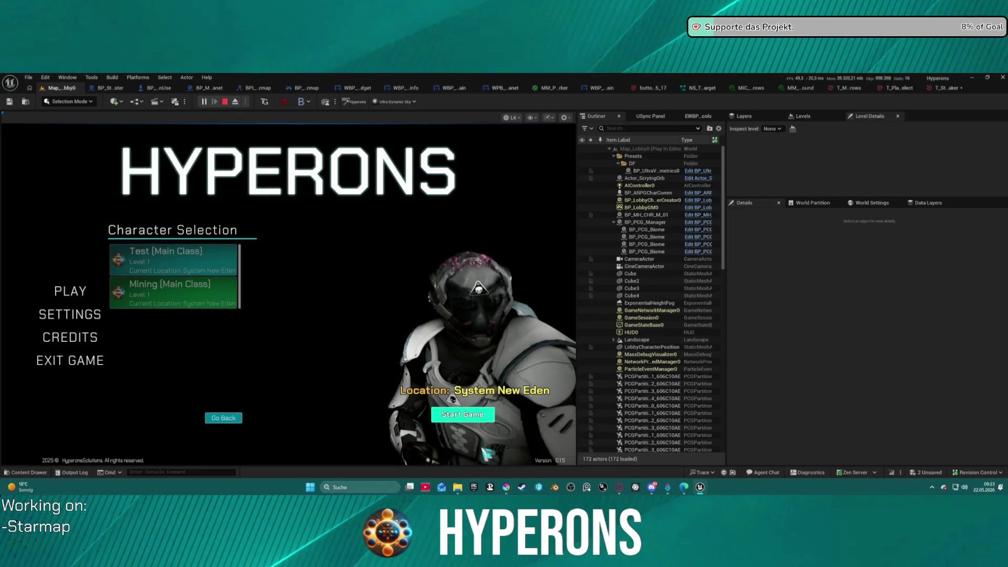
click(463, 414)
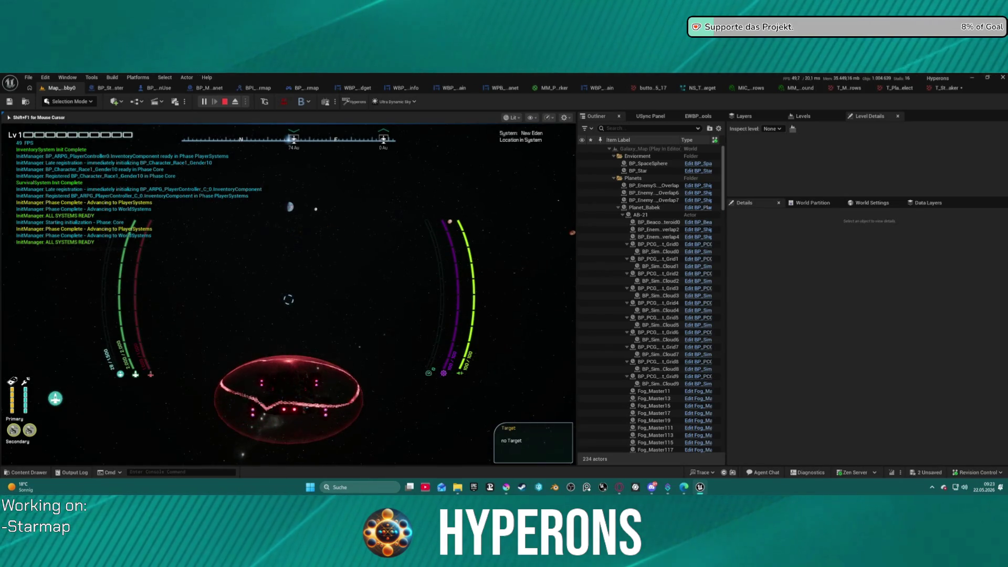
- Open the starmap, target Pollux (1 jump) and zoom in on New Eden
key(m)
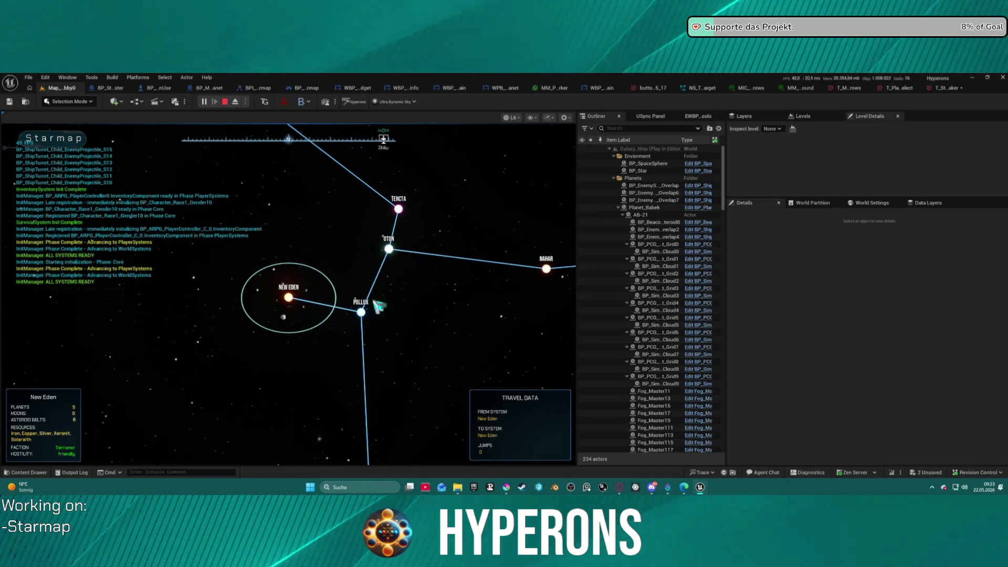
click(361, 313)
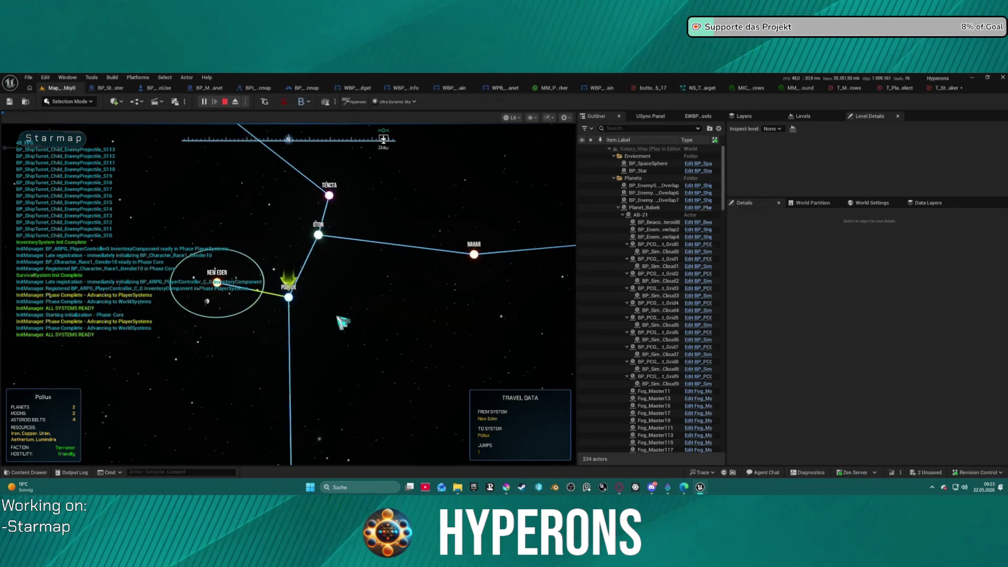
scroll(221, 294, up, 5)
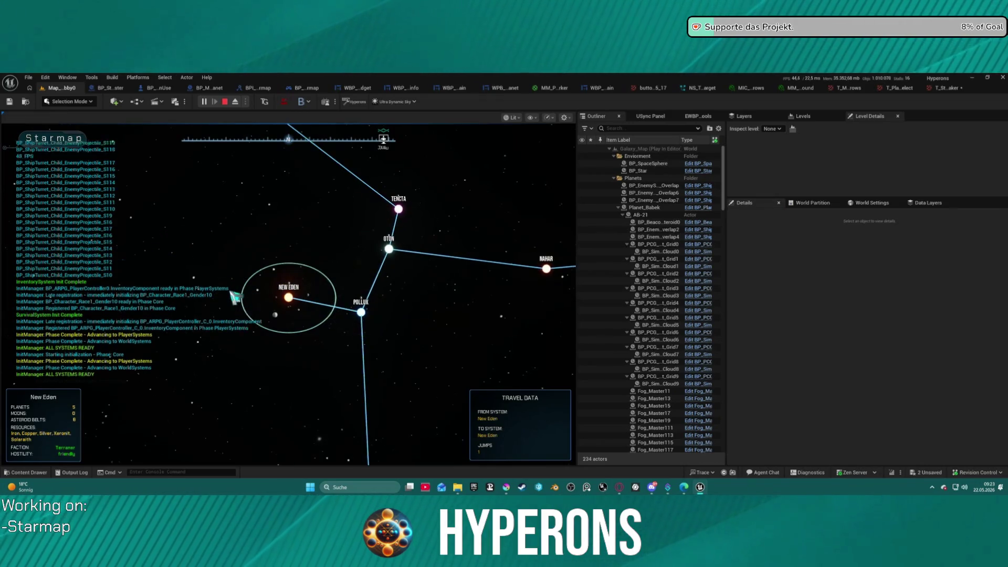
scroll(294, 317, up, 3)
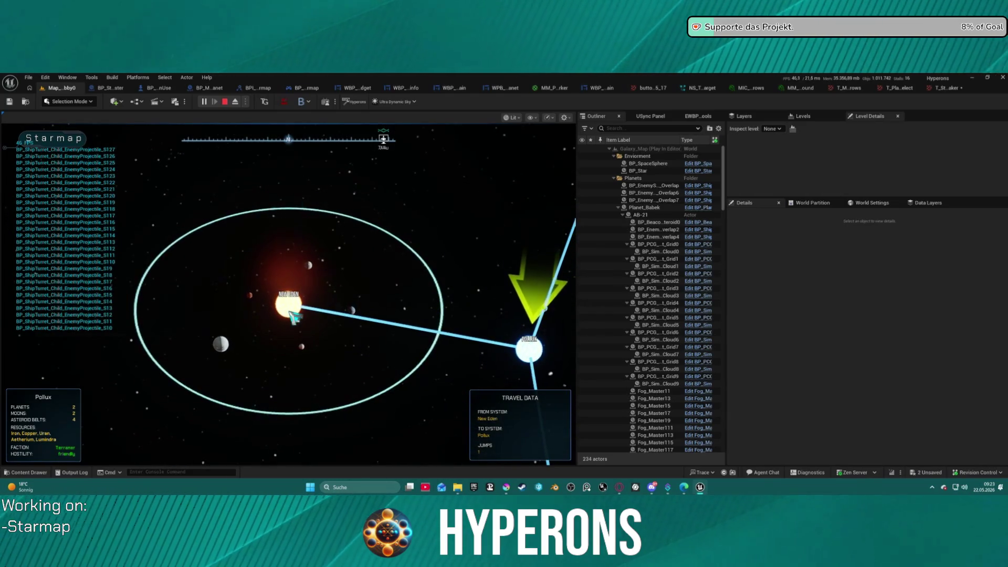
- Stop play and set NE_TargetCircle's Uniform Sprite Size in NS_Targeting_SystemMap_Target to 3000
key(Escape)
click(697, 88)
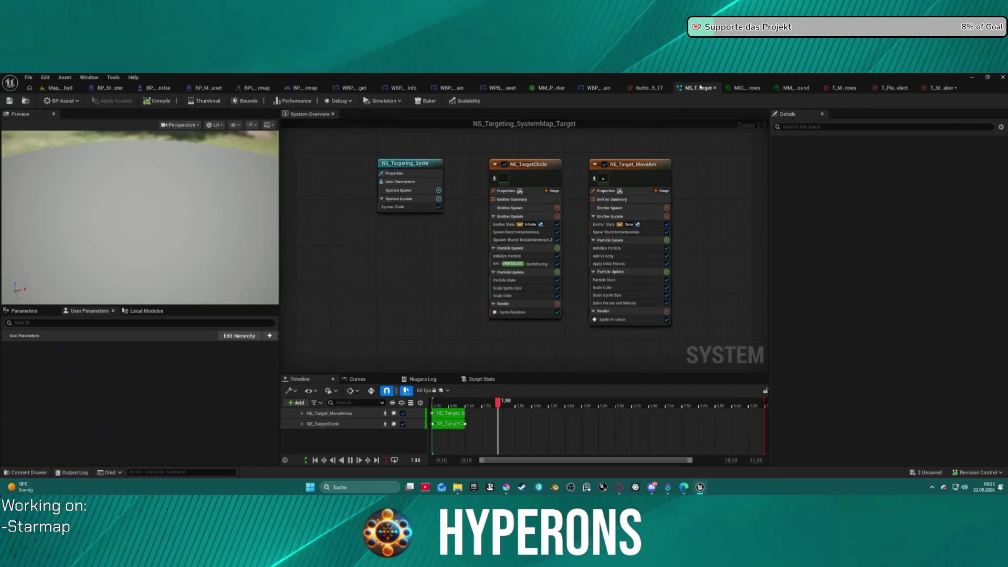
click(548, 180)
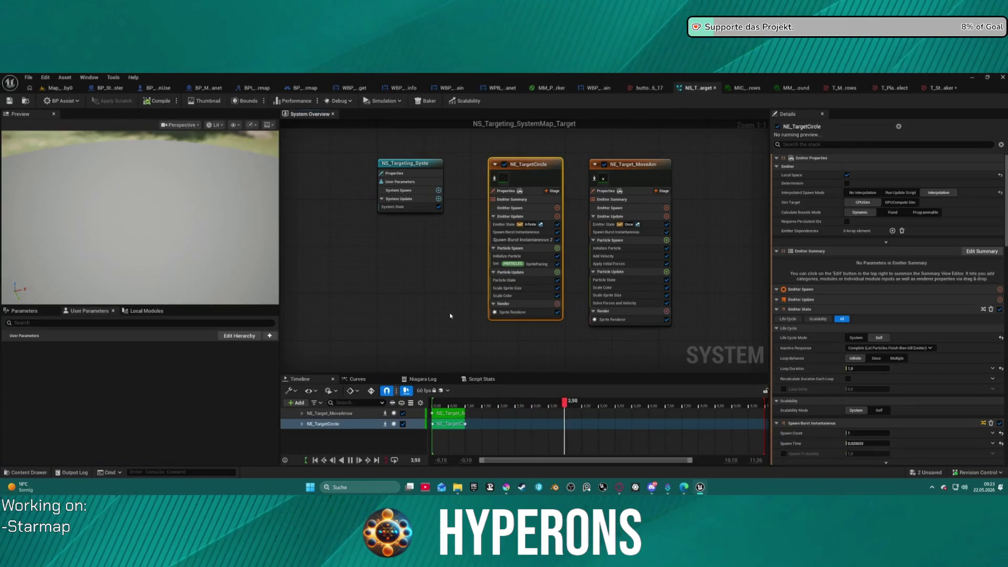
scroll(898, 390, down, 5)
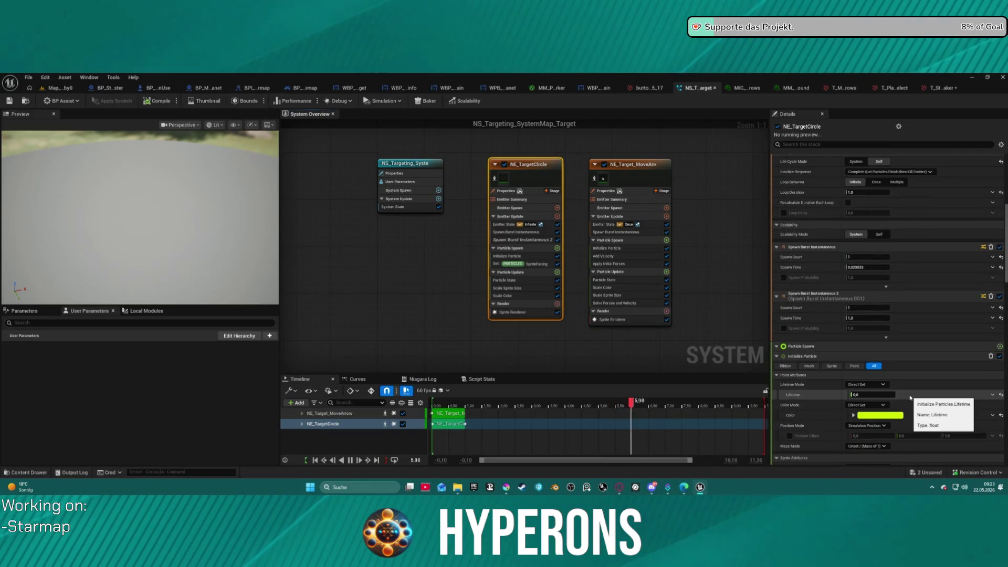
scroll(924, 367, down, 4)
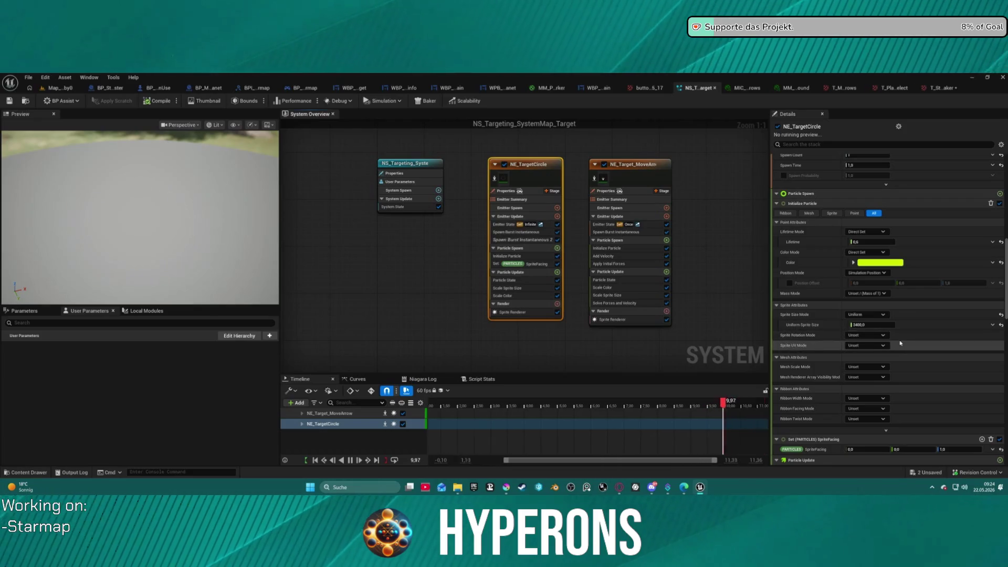
click(880, 325)
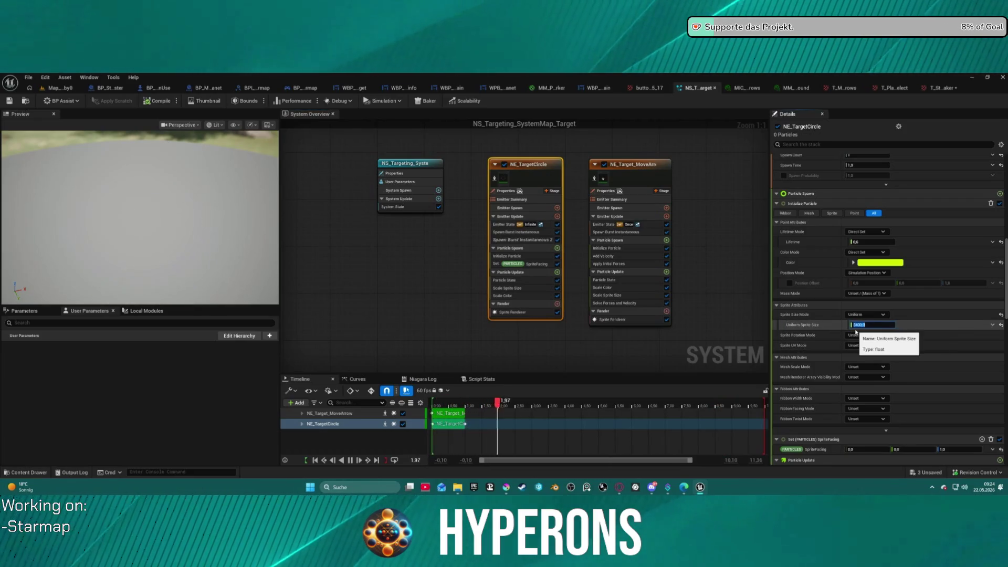
text(0)
key(Return)
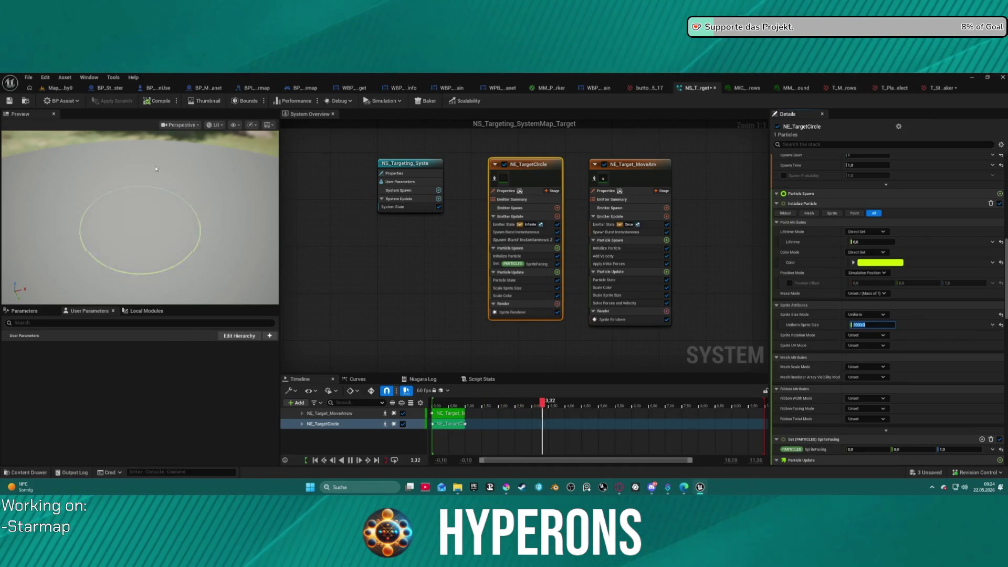
click(64, 87)
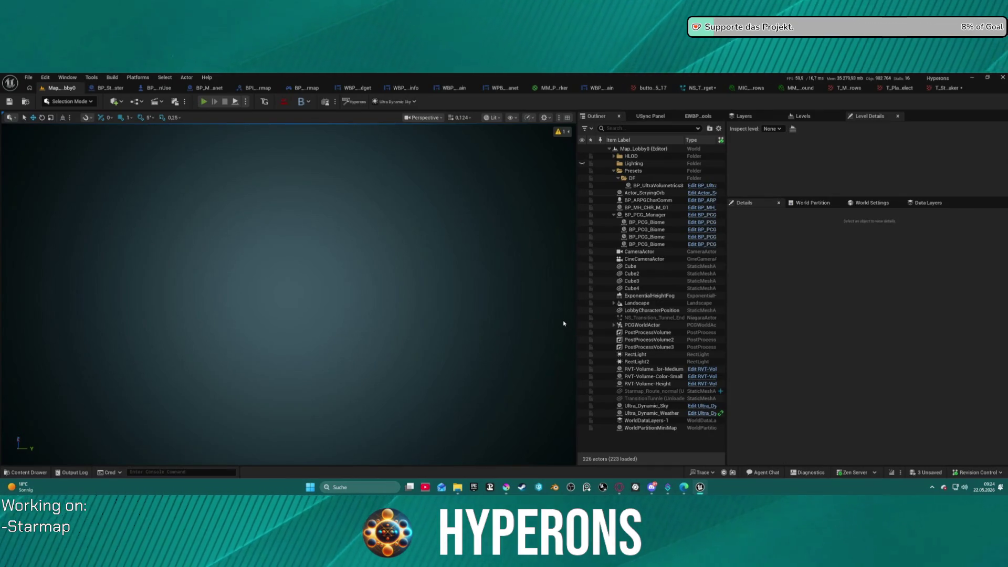
- Play-test the starmap with Pollux targeted, then stop and go back to NS_Targeting_SystemMap_Target
key(alt+p)
click(70, 290)
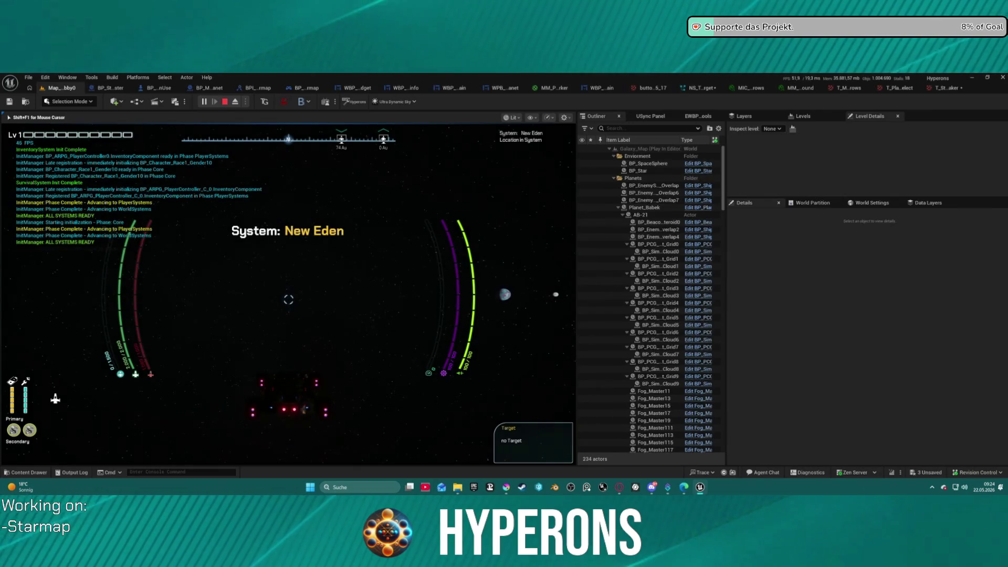
key(m)
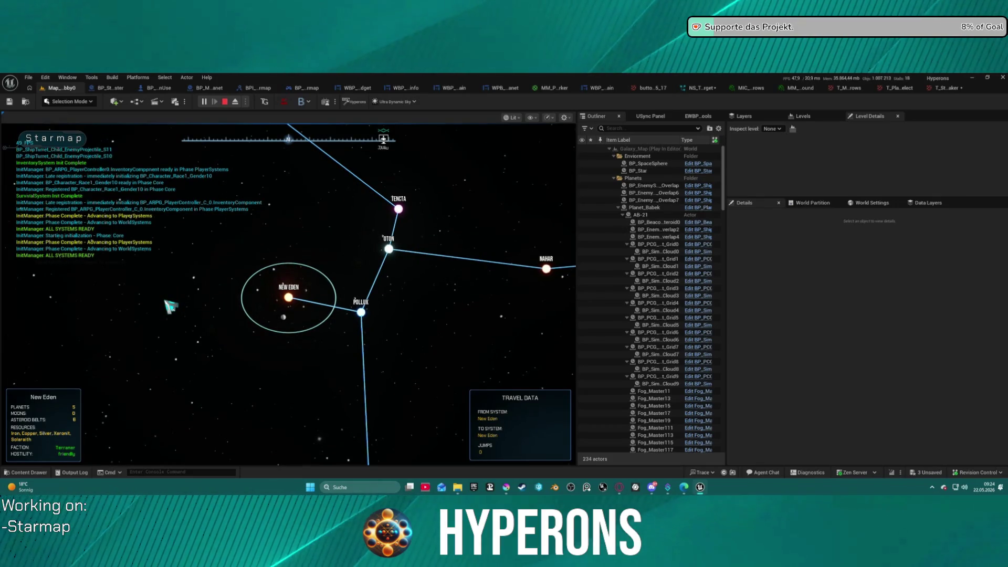
click(347, 304)
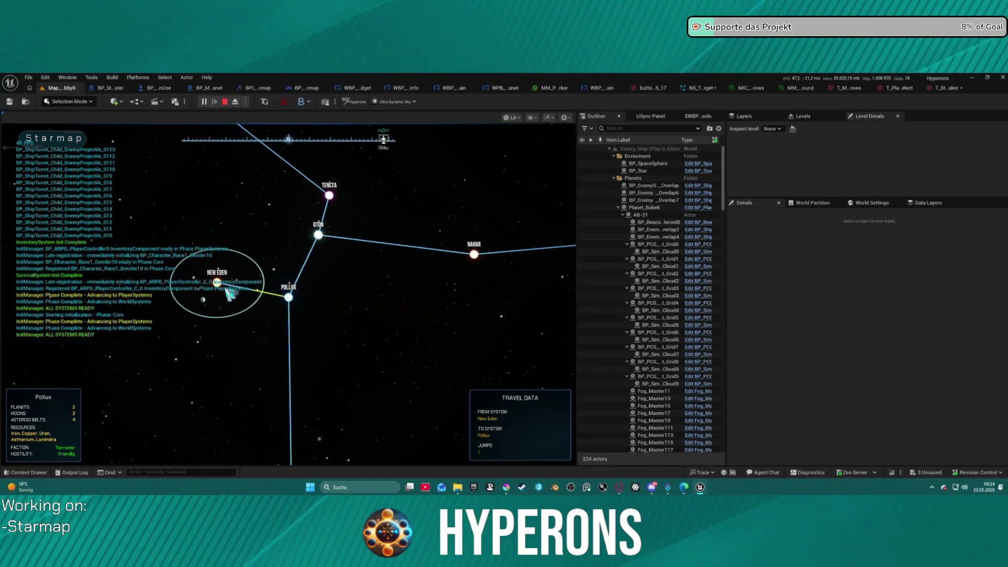
key(Escape)
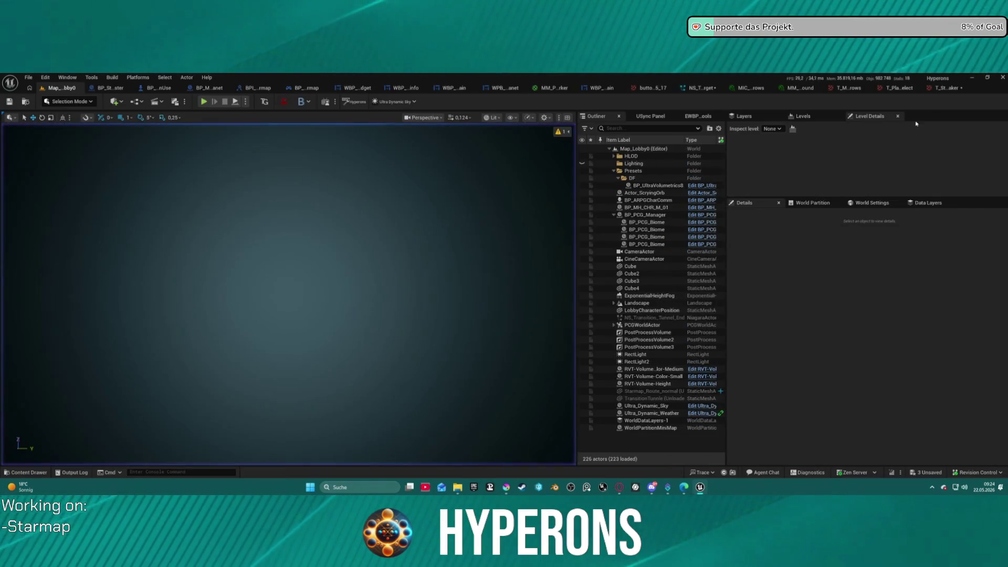
click(698, 87)
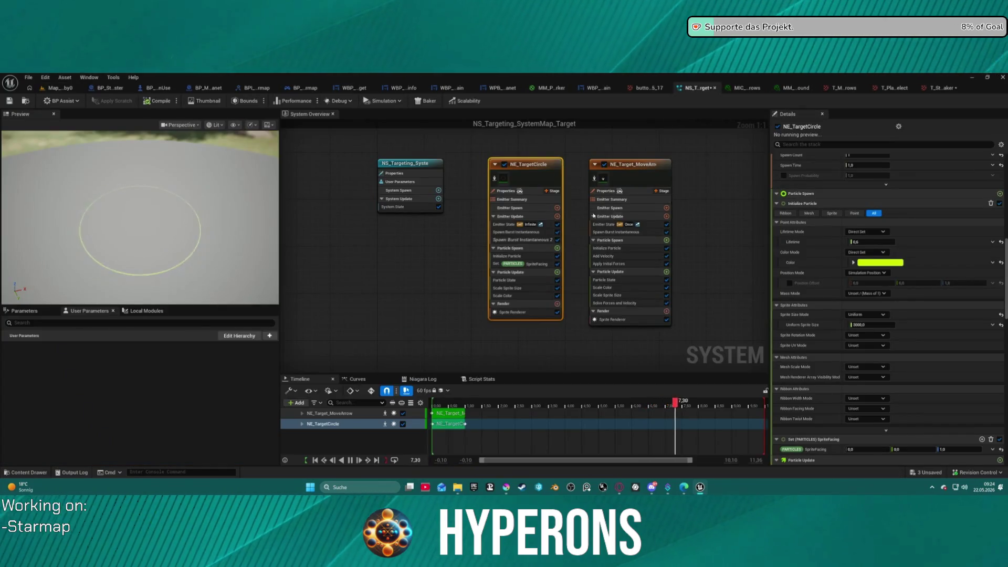
- Locate and open the NS_Targeting_SystemMap_Current Niagara system
key(ctrl+space)
key(ctrl+space)
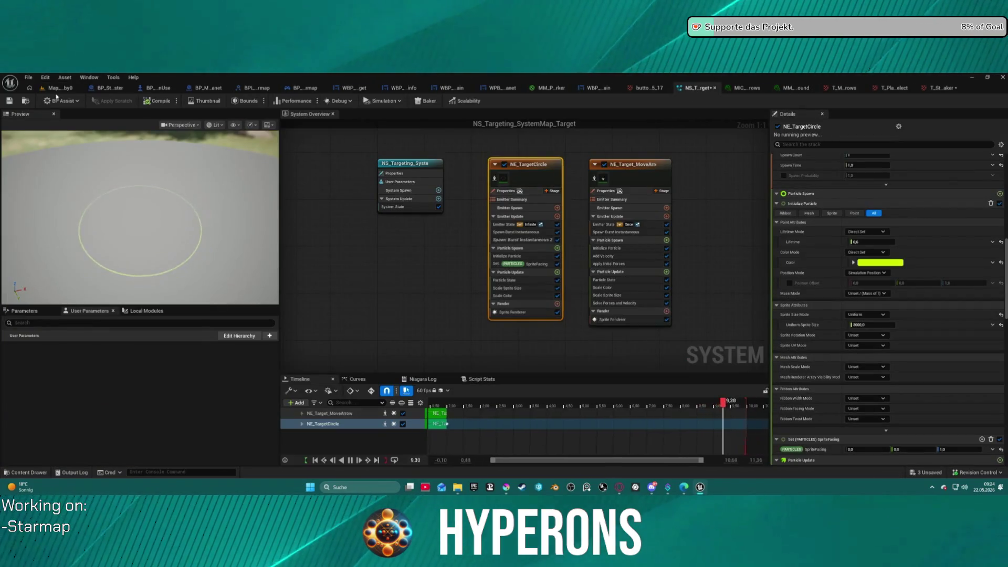
click(25, 101)
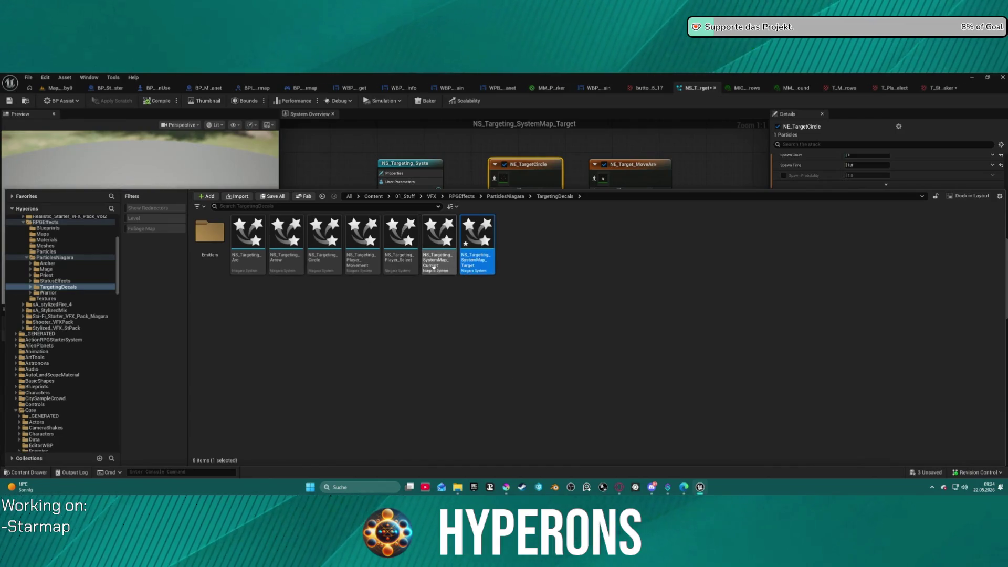
double_click(438, 236)
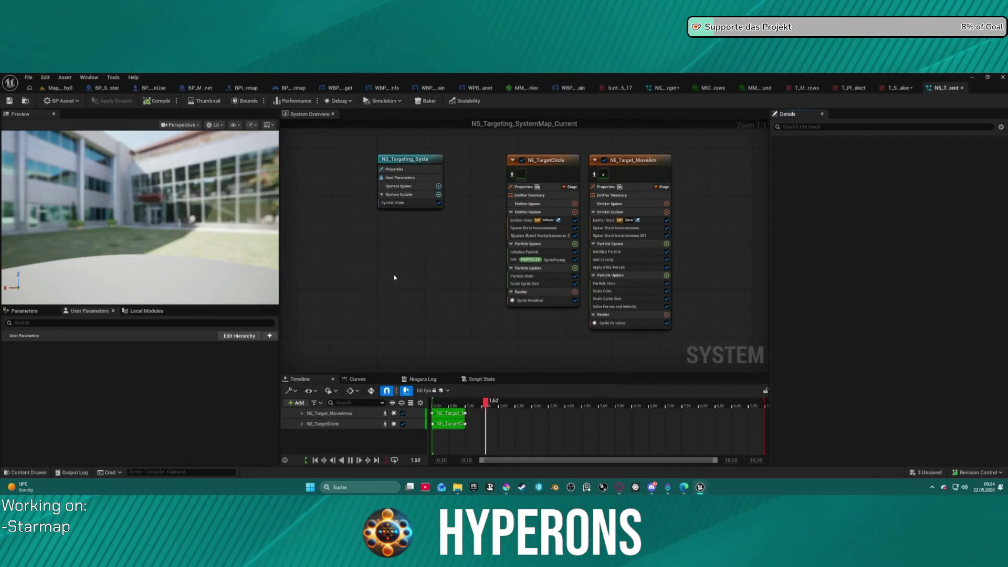
- Set NE_TargetCircle's Uniform Sprite Size to 3000
click(553, 175)
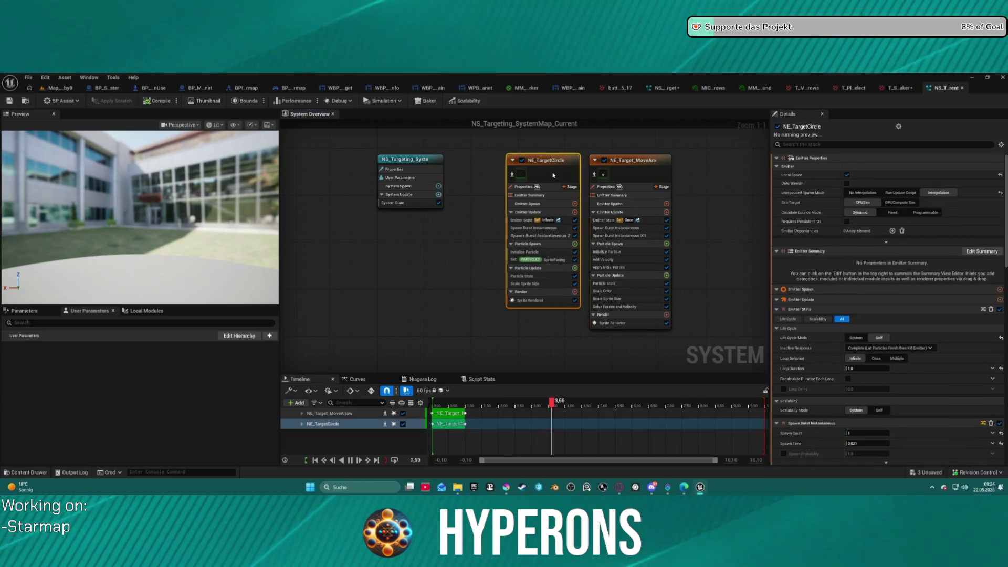
scroll(874, 431, down, 10)
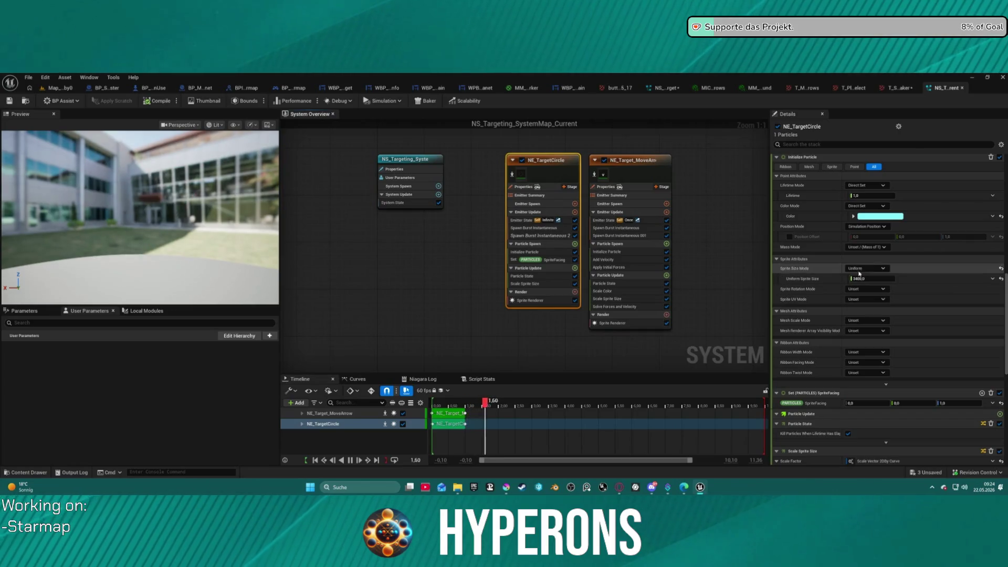
mouse_move(132, 237)
mouse_down()
mouse_move(157, 231)
mouse_move(133, 216)
mouse_up()
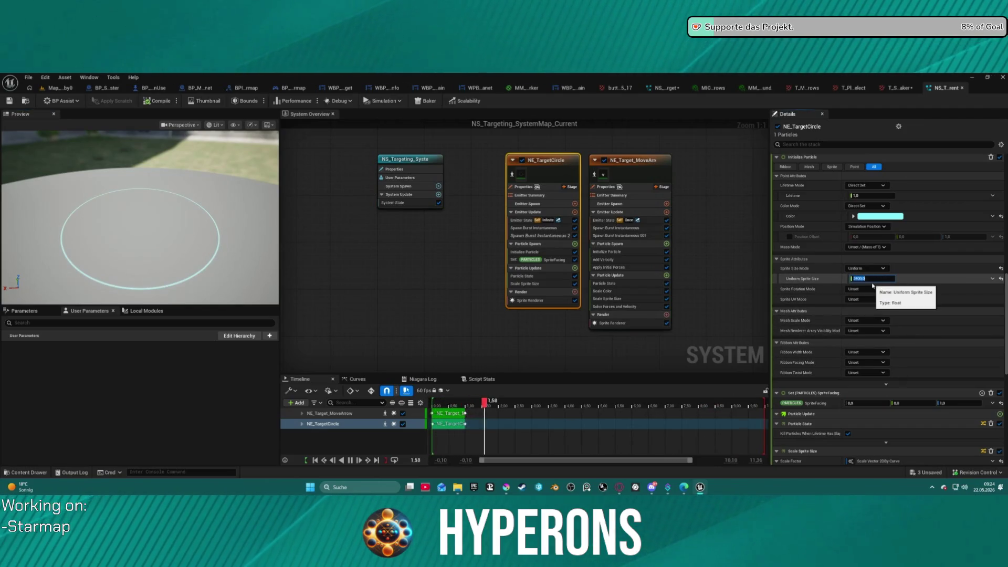
text(3)
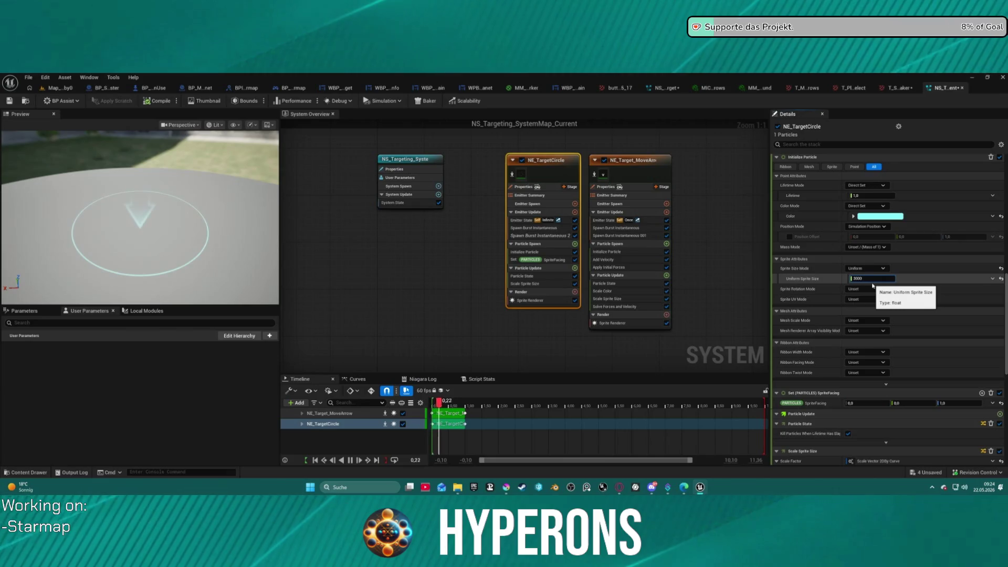
text(00)
key(Return)
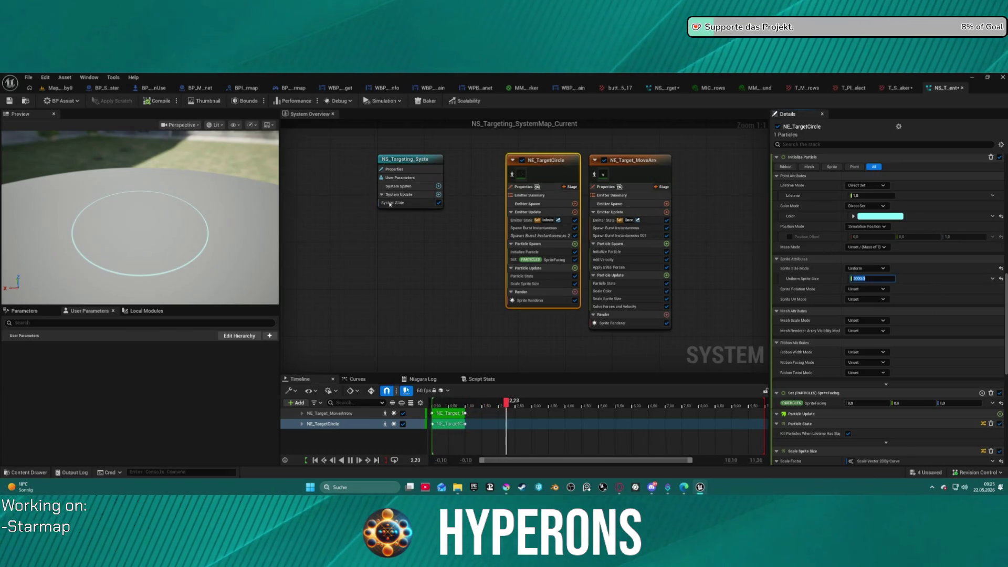
click(643, 176)
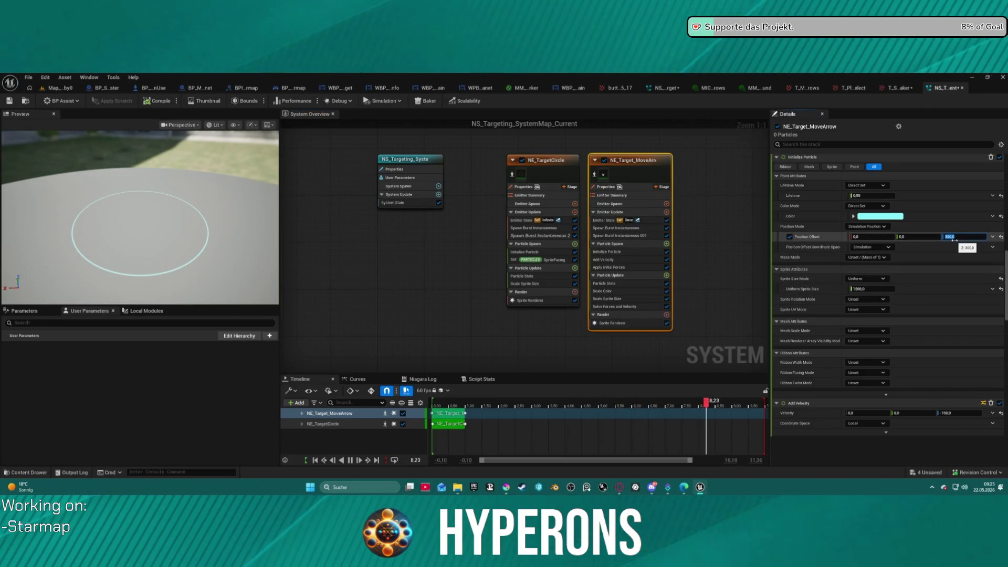
- Set NE_Target_MoveArrow's particle position offset Z to 600 and return to Map_Lobby0
text(00)
key(Return)
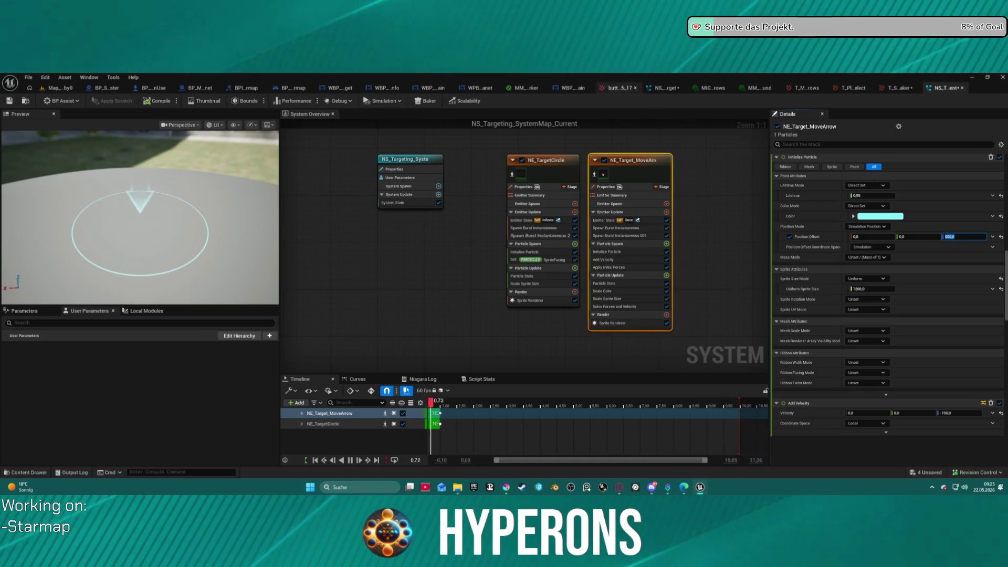
click(54, 89)
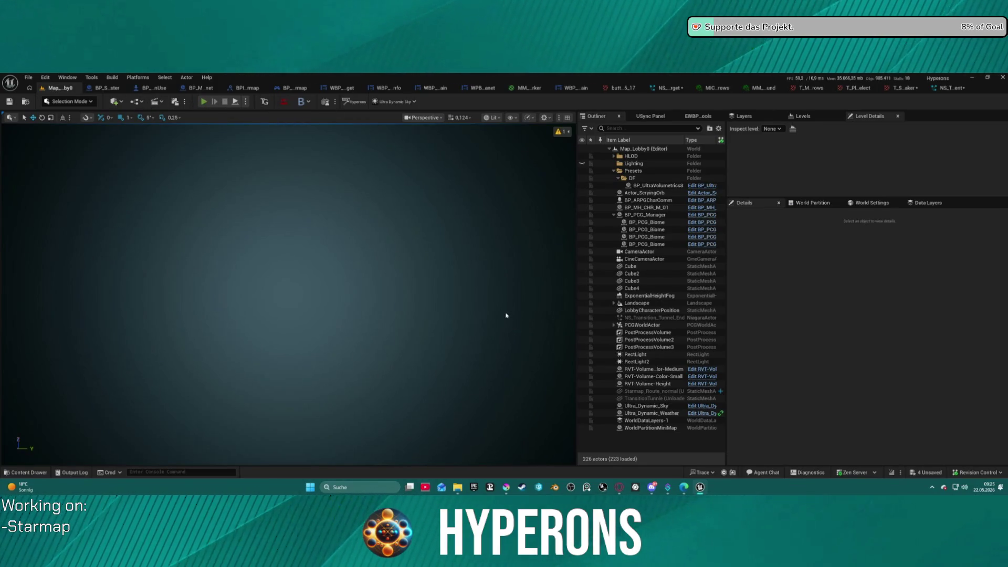
- Start Play In Editor as the Mining character and open the starmap at New Eden
key(alt+p)
click(57, 290)
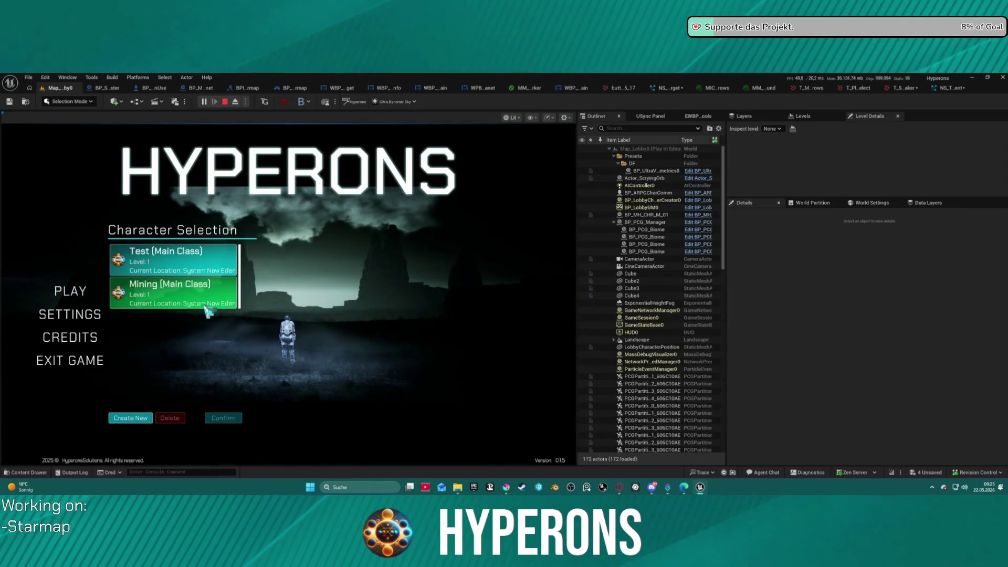
click(207, 297)
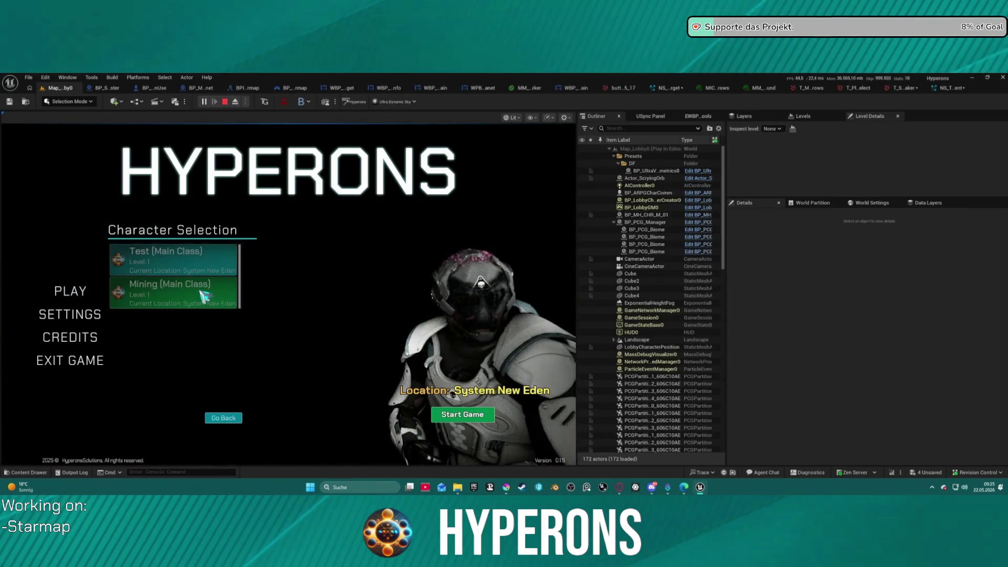
click(485, 414)
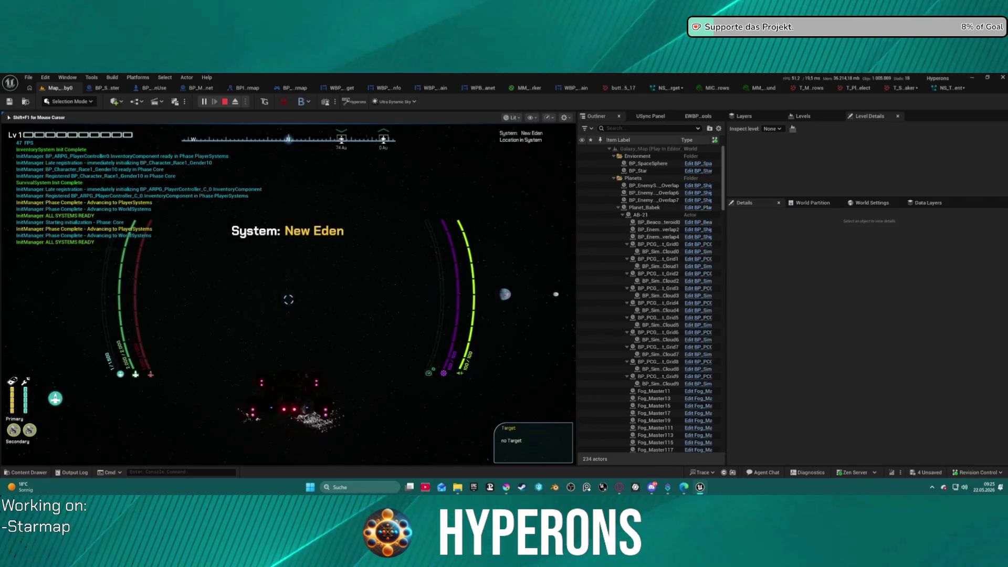
key(m)
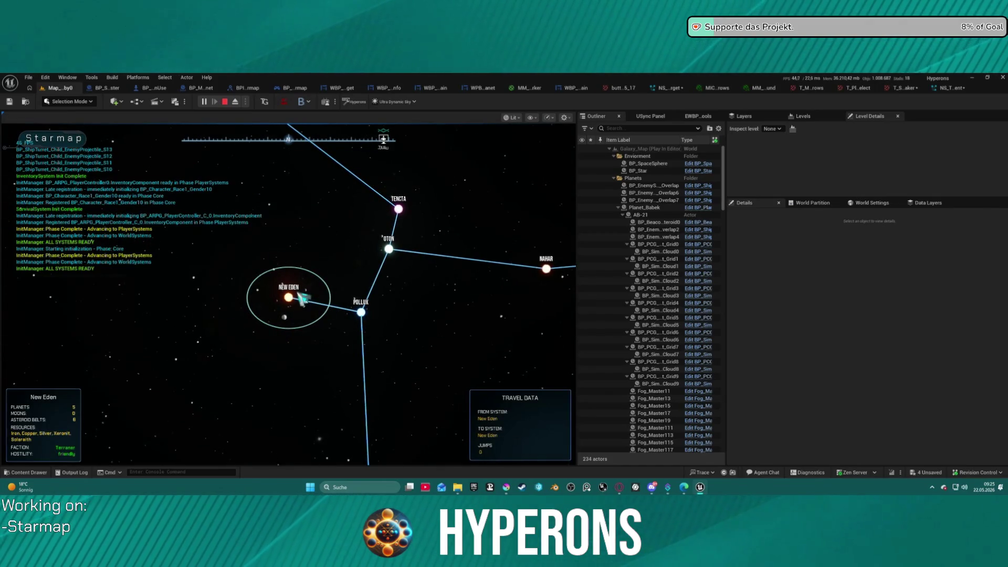
- Target Pollux, reselect New Eden, then choose and confirm Oton on the starmap
click(361, 314)
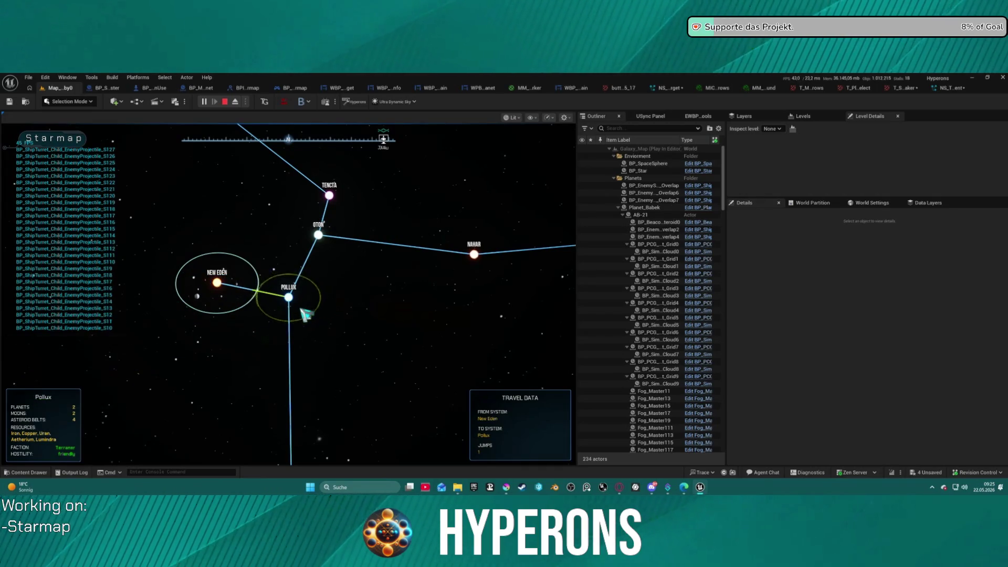
click(230, 287)
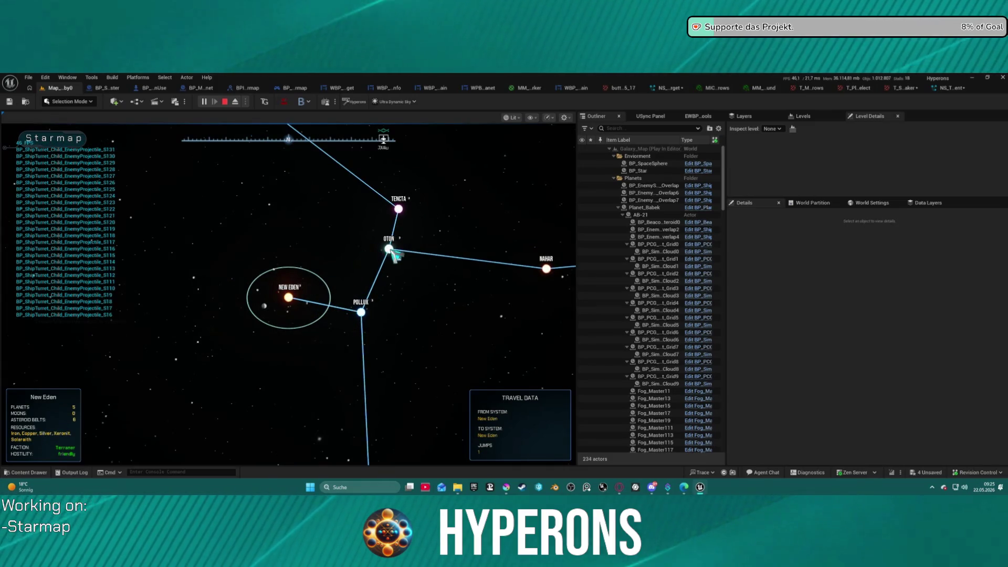
click(389, 250)
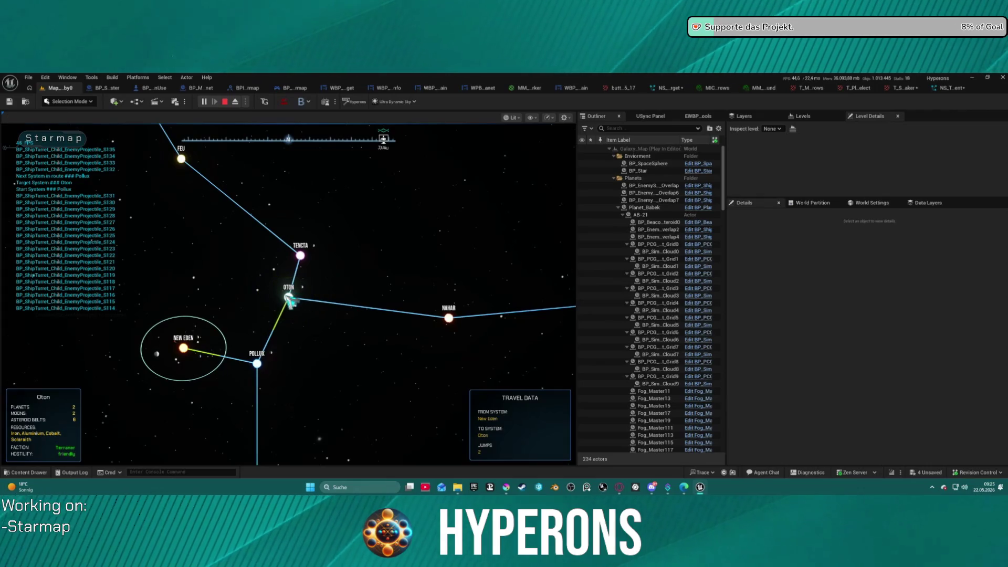
click(290, 301)
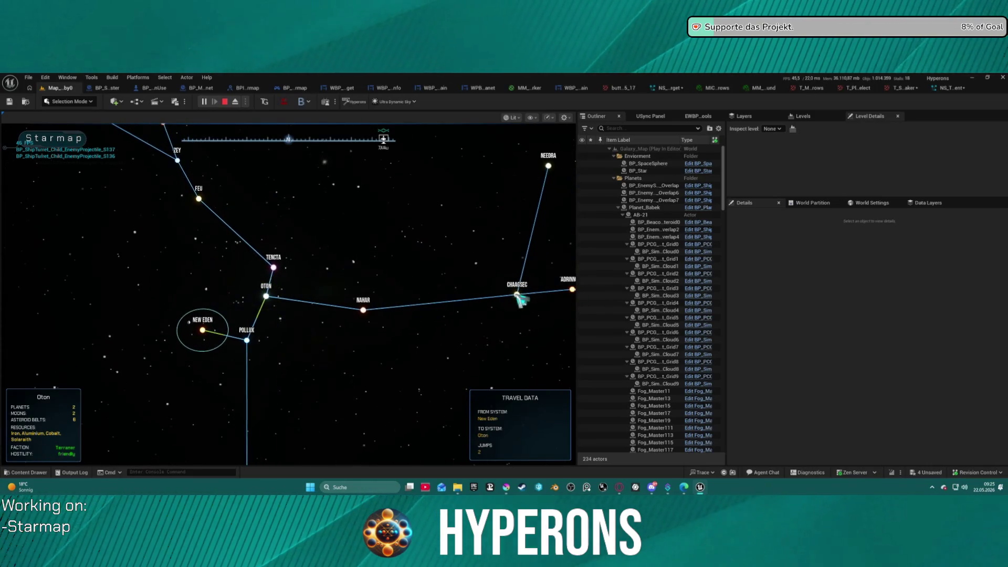
- Target Chaagsec, end the play test, and bring up the TargetingDecals folder
click(517, 296)
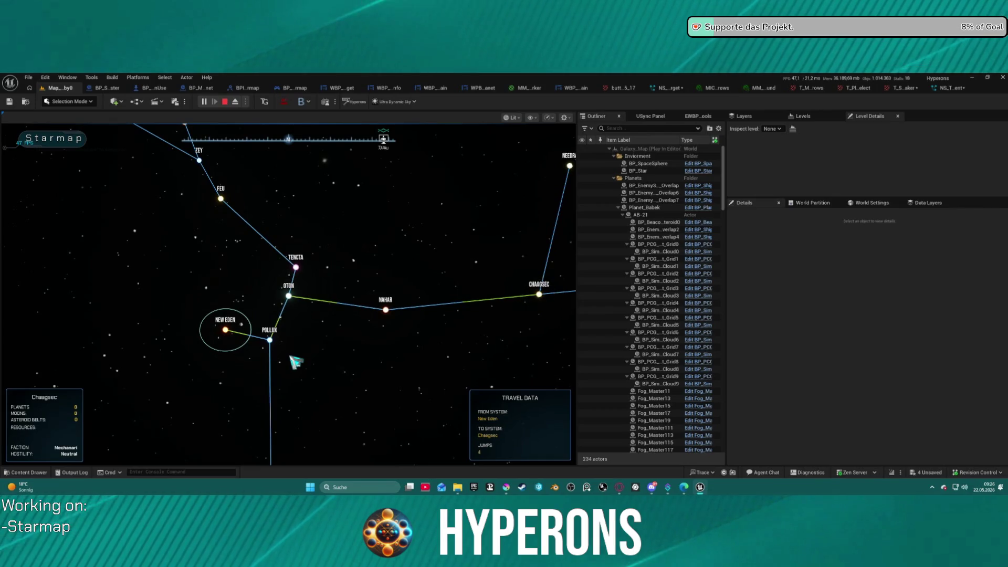
key(Escape)
key(ctrl+space)
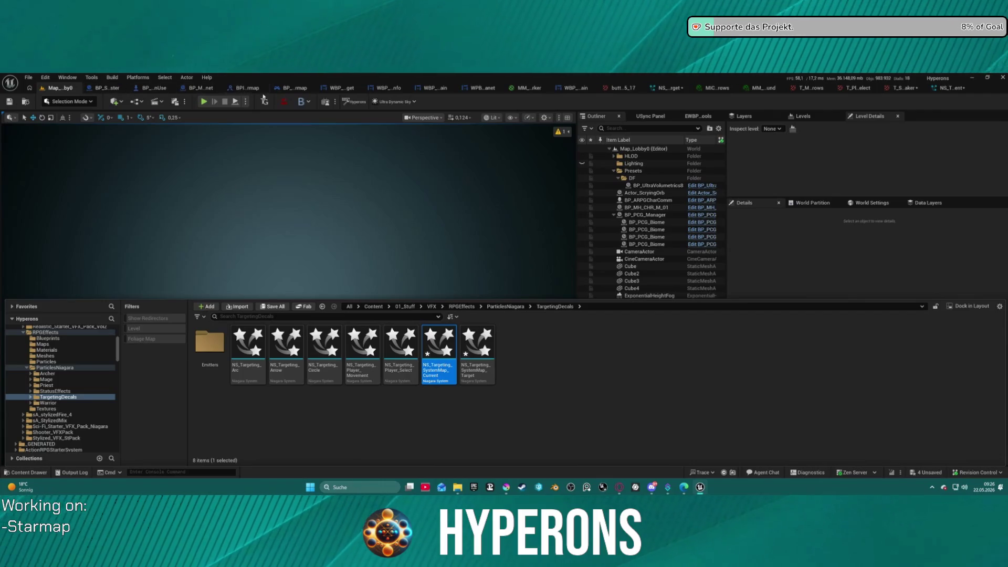
- Browse the Starmap folder and drop the Starmap_Route_normal mesh into Map_Lobby
click(149, 88)
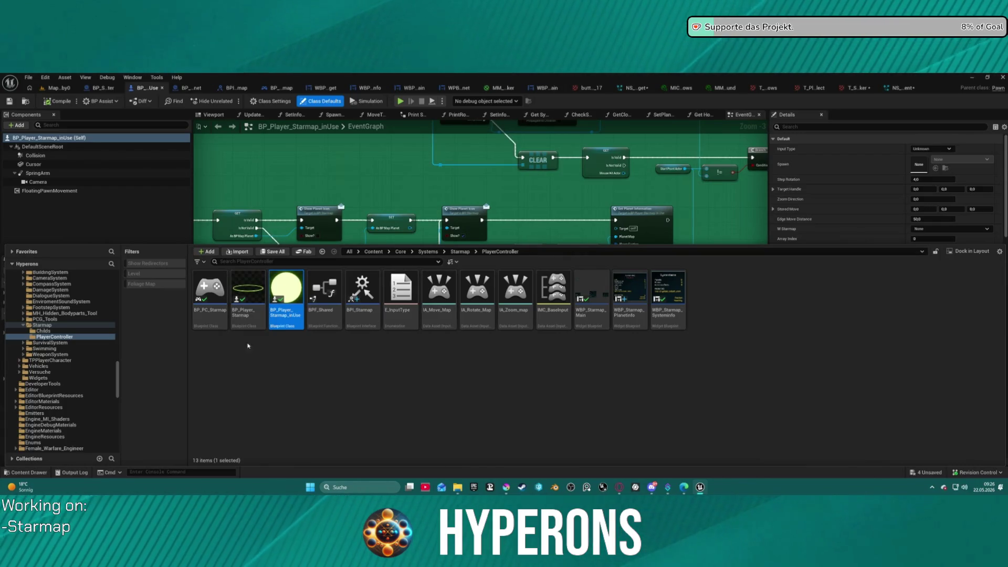
click(44, 325)
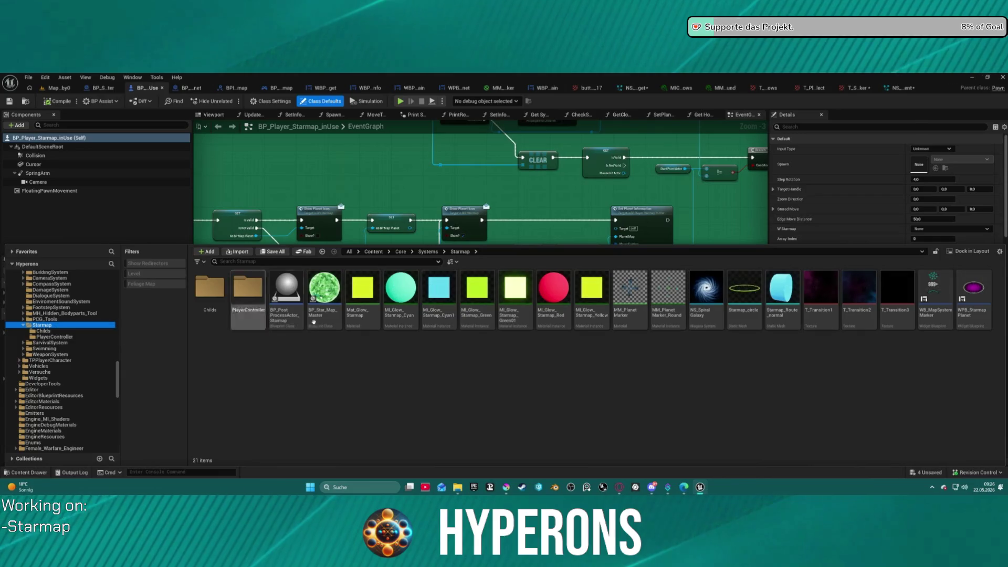
click(58, 87)
key(ctrl+space)
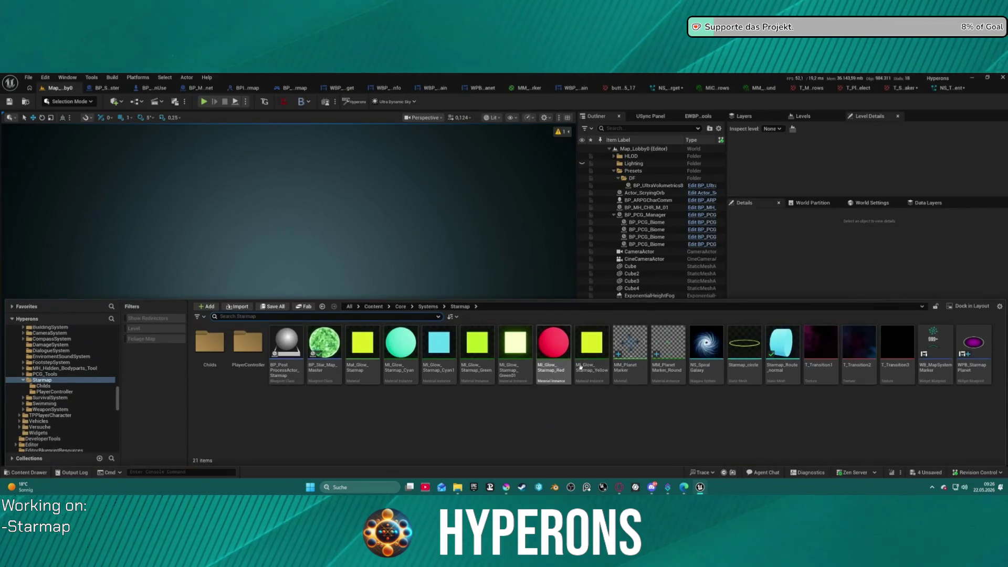
click(310, 228)
click(311, 228)
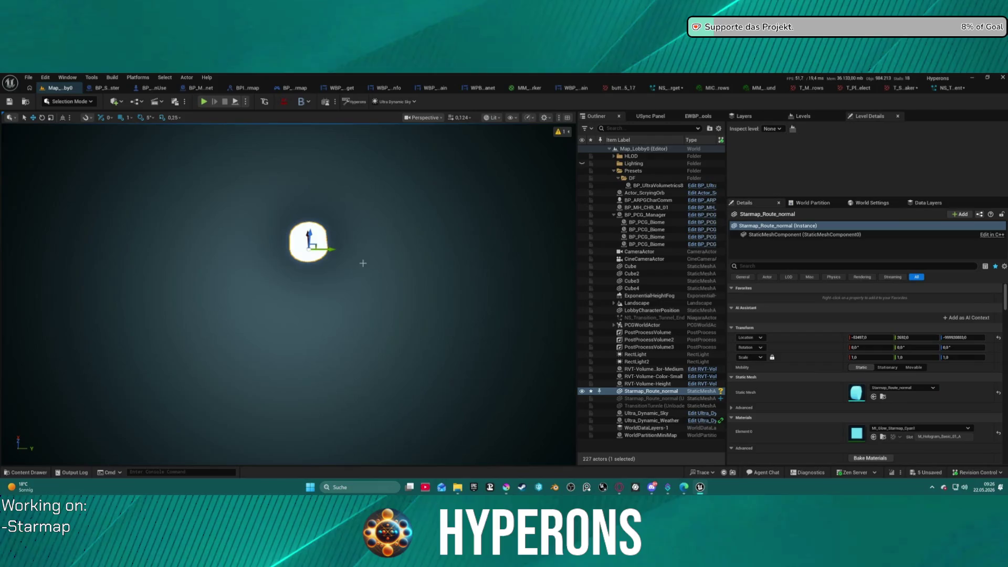
- Position the route mesh, set its Scale X to 2.0, and switch to Modeling Mode
drag(313, 237, 481, 381)
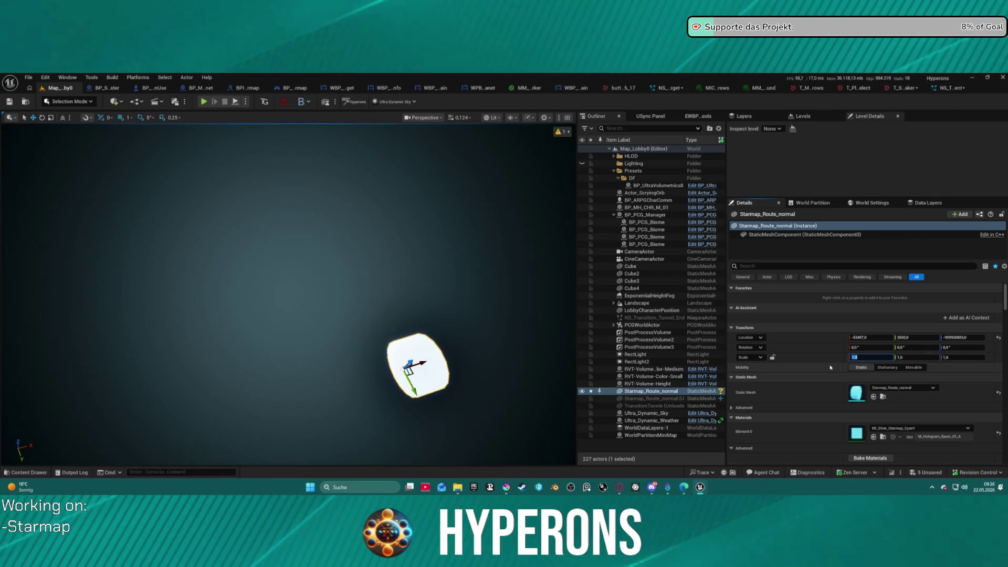
text(2)
key(Return)
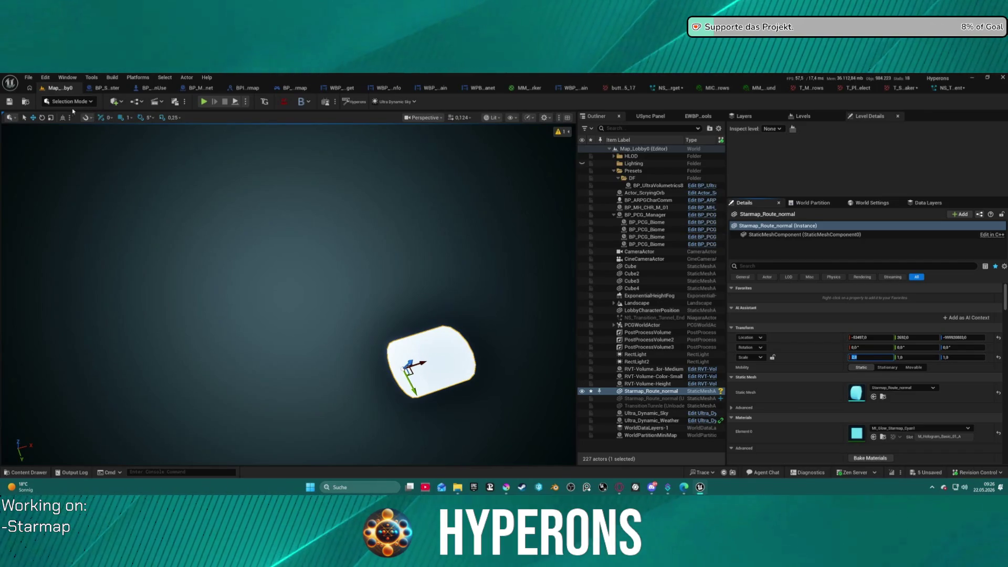
click(60, 104)
click(87, 158)
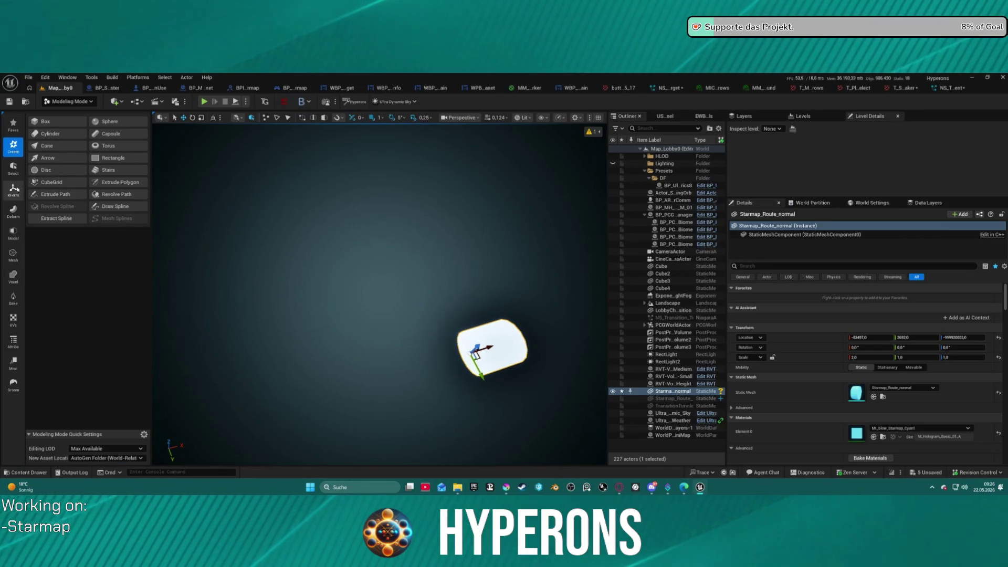
- Bake the 2.0 X scale with XForm > Bake Transform, delete the actor, and start Play
click(13, 189)
click(115, 133)
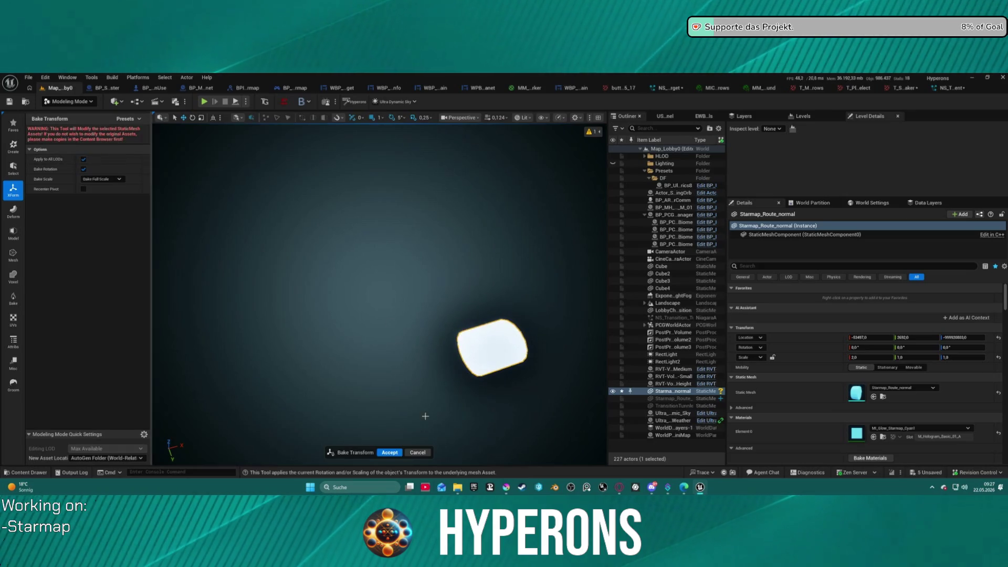
click(389, 453)
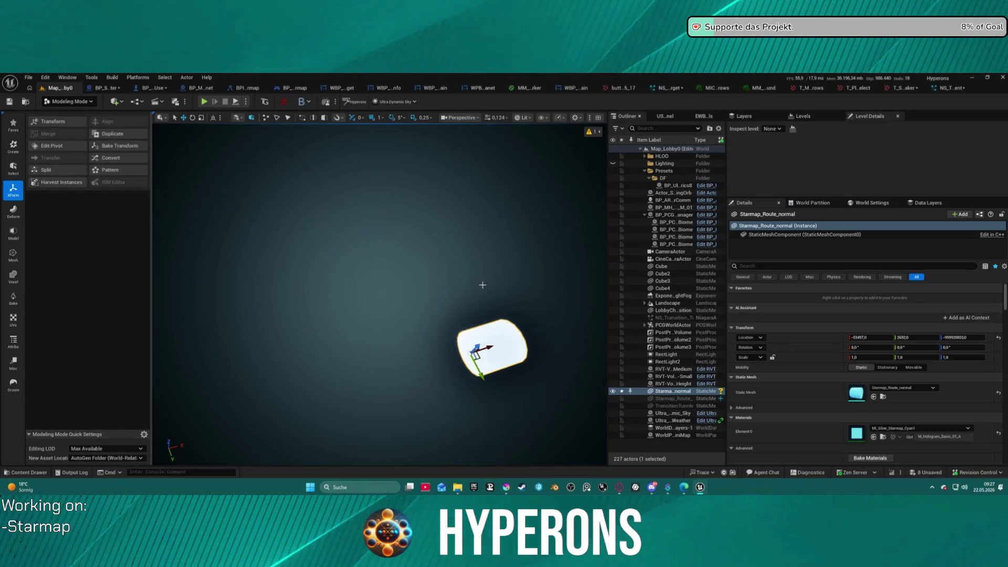
key(Delete)
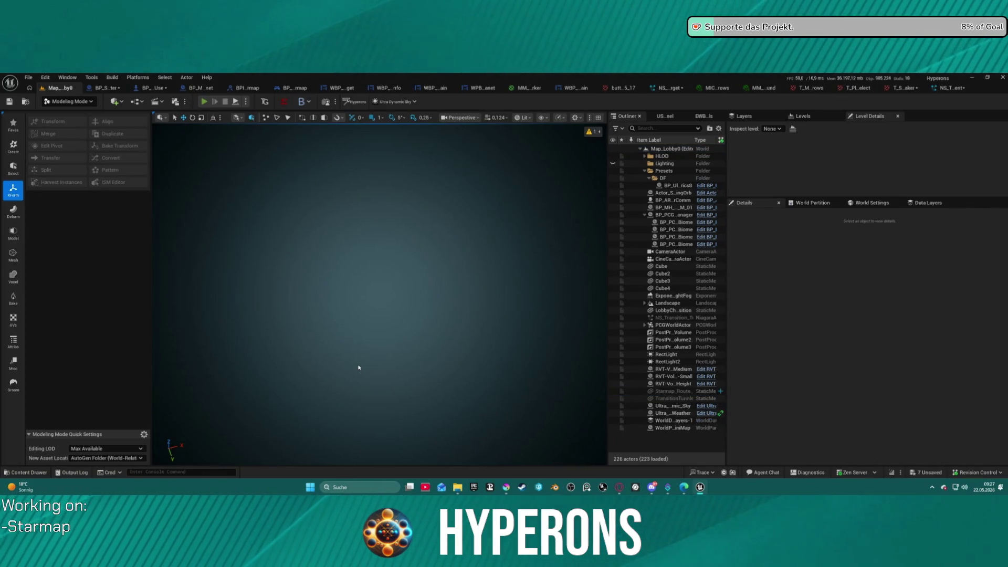
click(203, 101)
- Return to Selection Mode and start the game as the Mining character
click(77, 102)
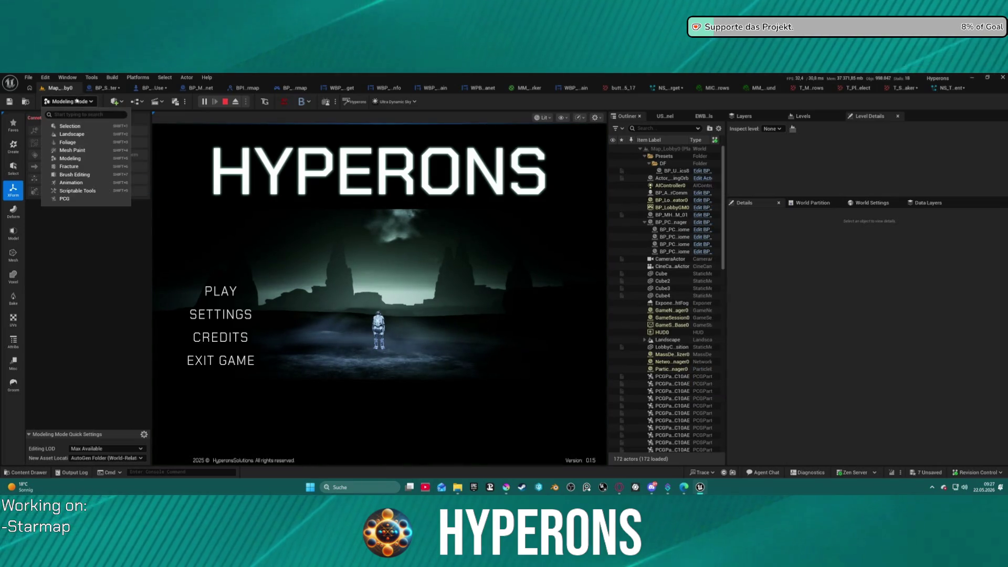
click(70, 126)
click(68, 291)
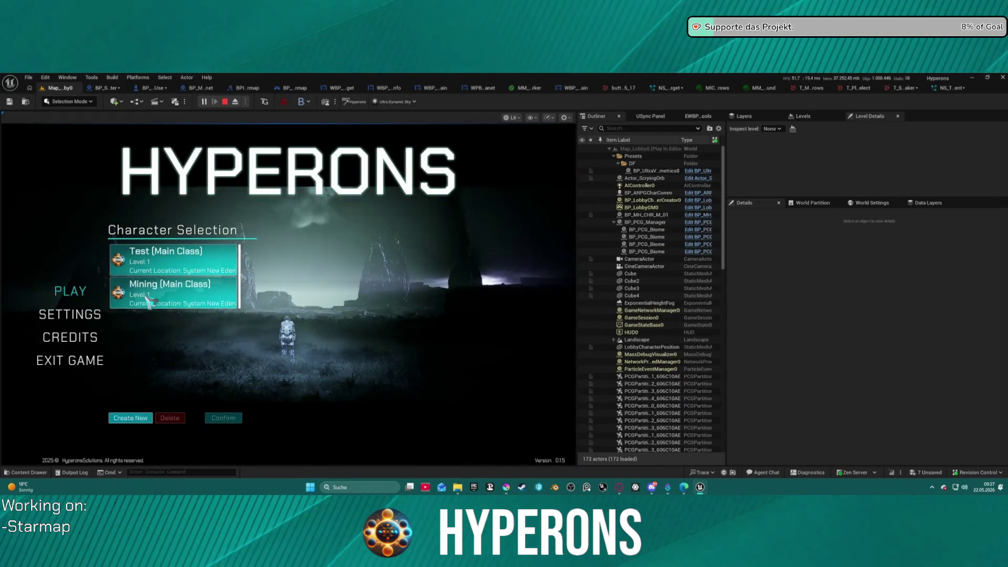
click(148, 301)
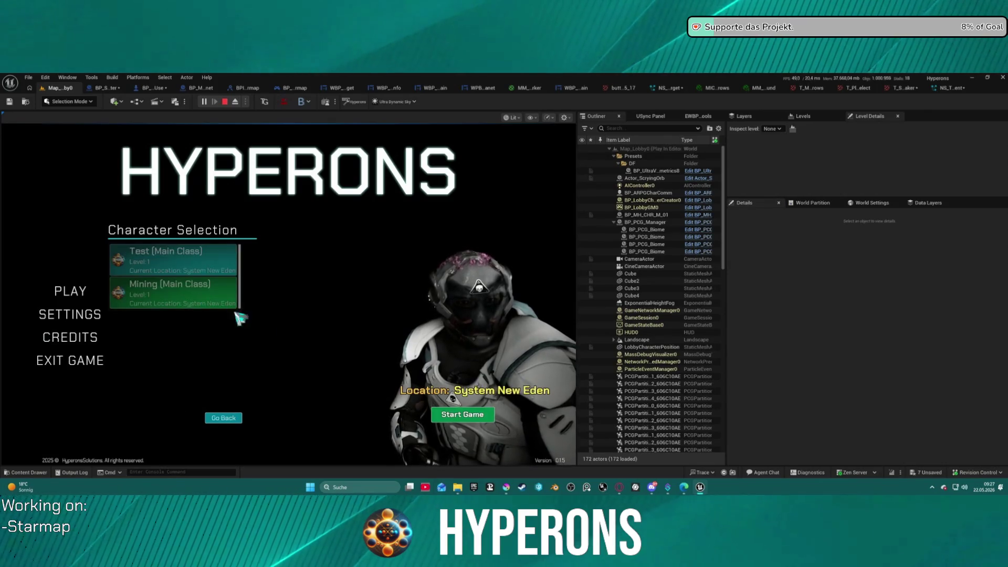
click(457, 414)
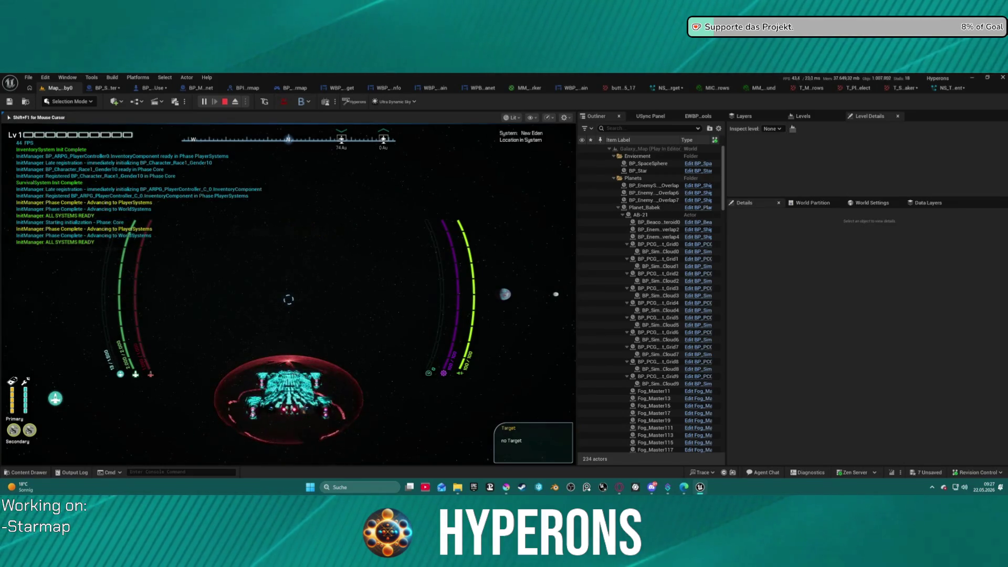
- Plot a starmap route from New Eden via Pollux and Oton to Nahar
key(m)
click(366, 316)
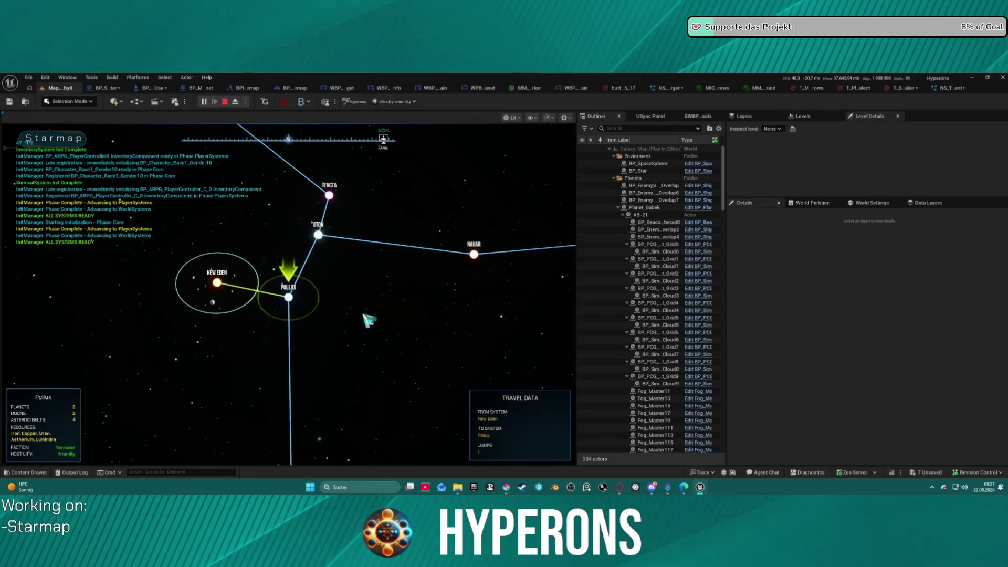
click(319, 237)
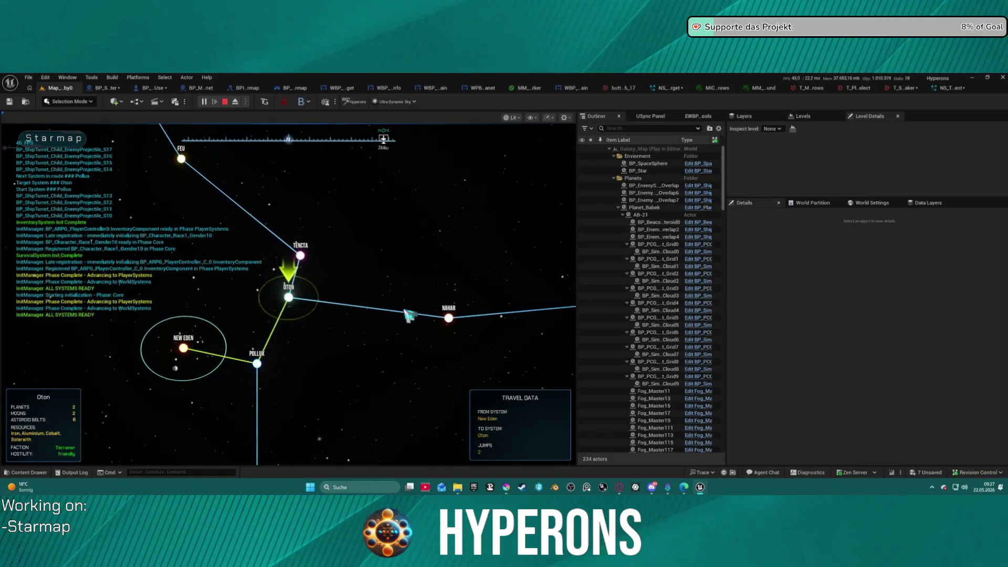
click(449, 318)
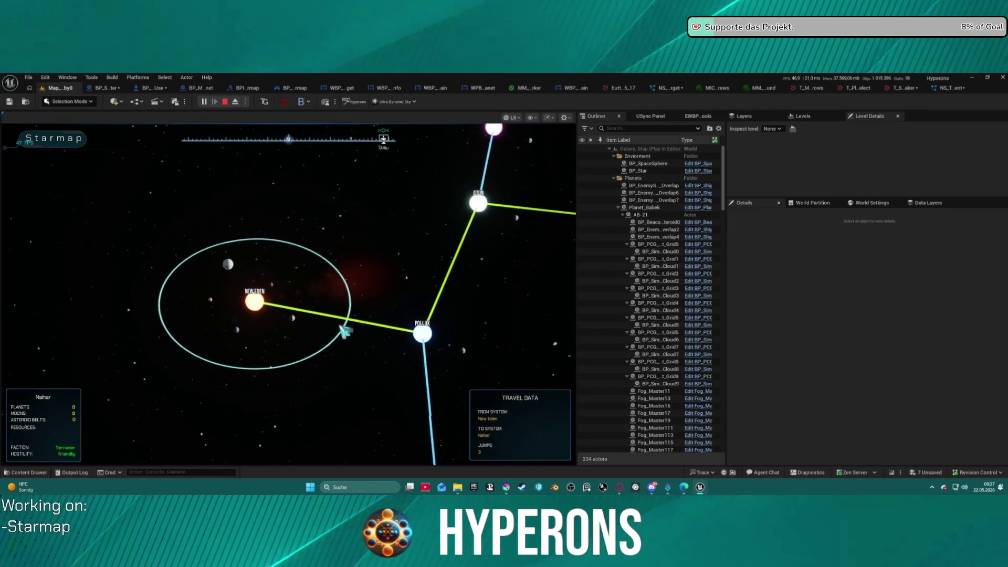
mouse_move(277, 269)
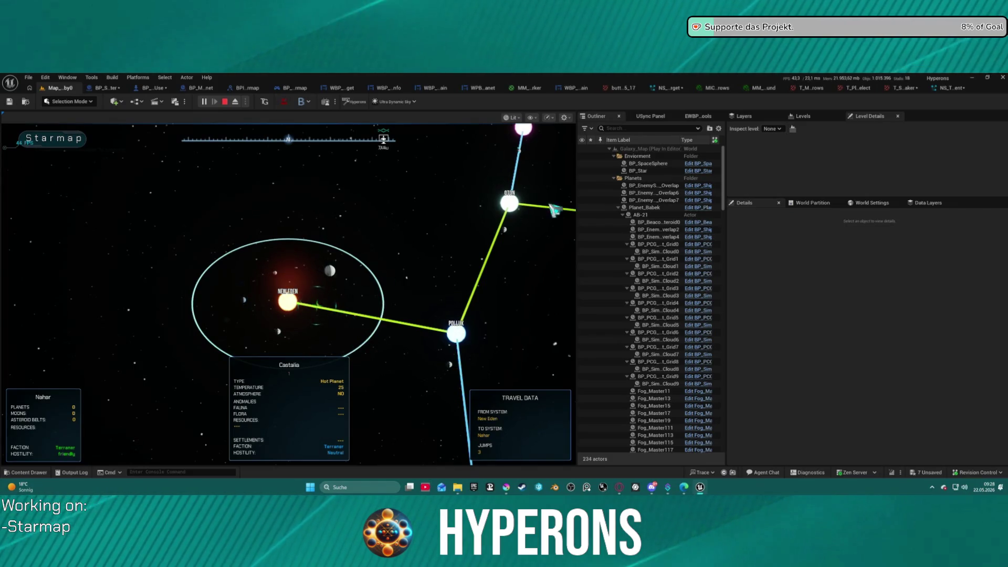
- Target Oton, then retarget Pollux one jump away and pan the starmap right
scroll(439, 299, down, 5)
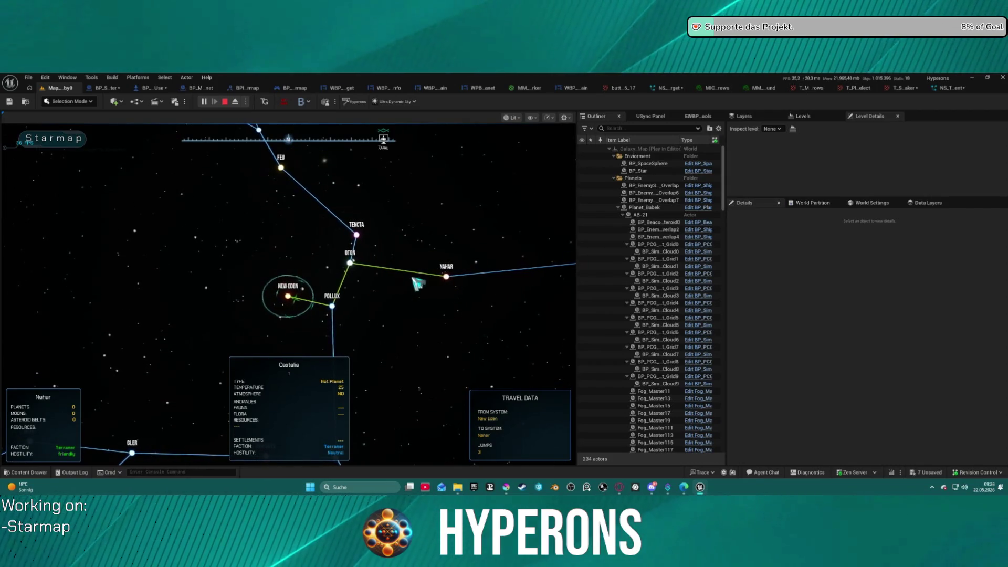
scroll(454, 277, up, 4)
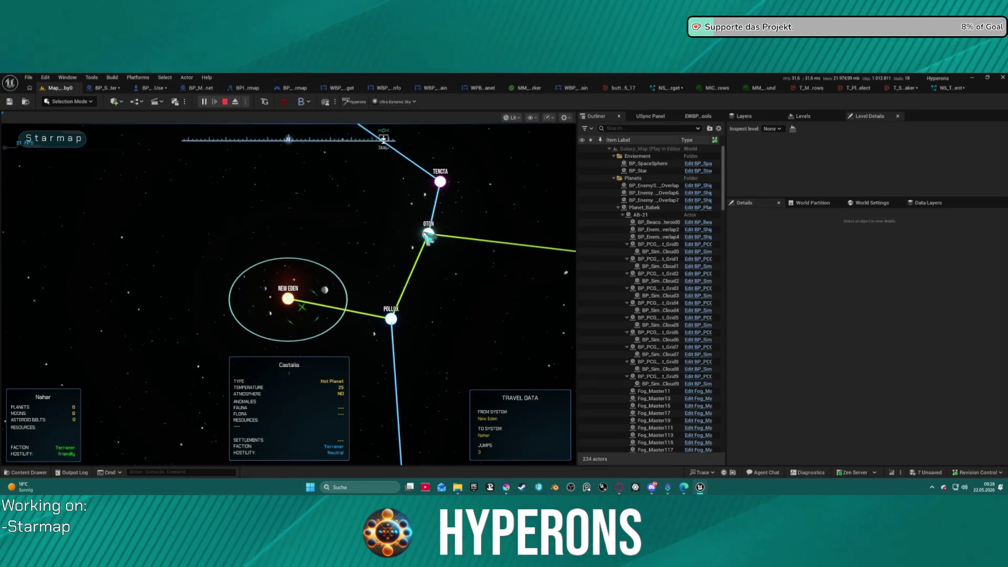
click(428, 236)
scroll(290, 307, up, 5)
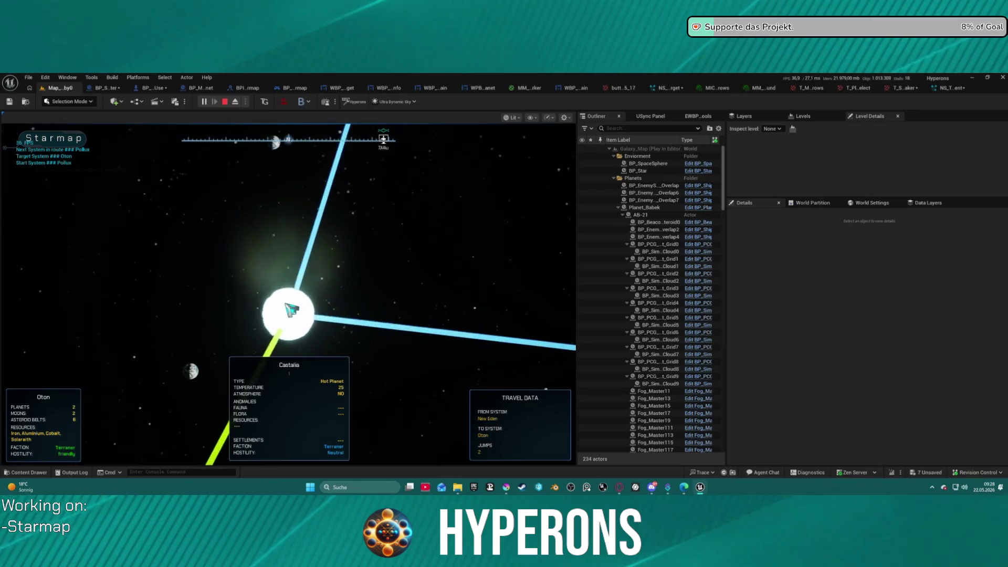
scroll(290, 307, down, 5)
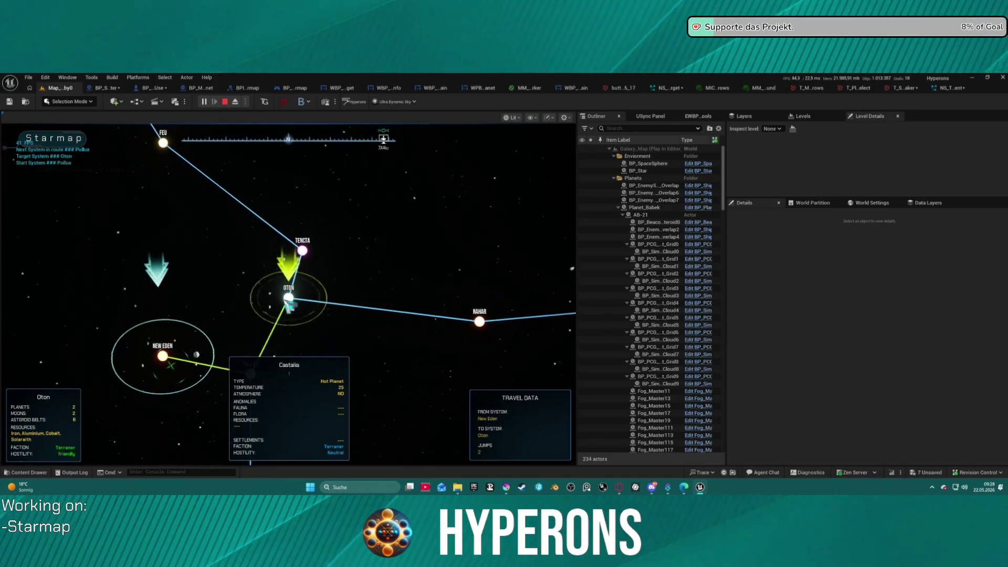
scroll(233, 328, down, 3)
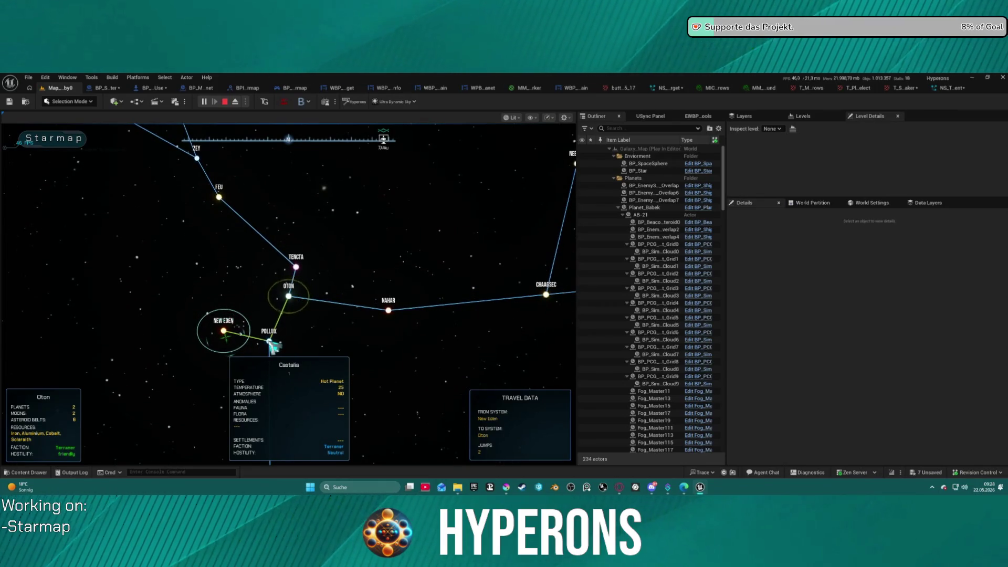
click(270, 342)
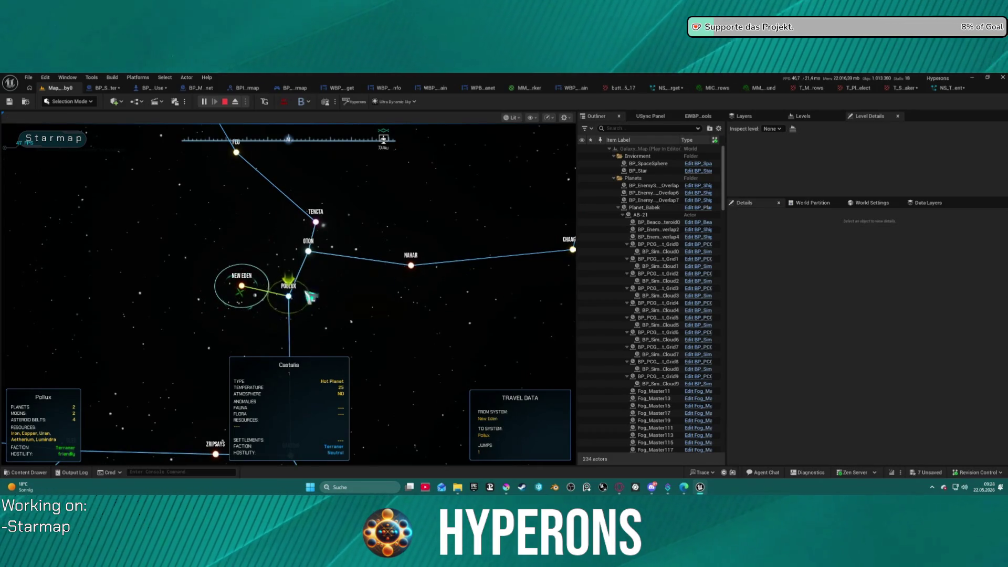
drag(309, 297, 71, 274)
key(Escape)
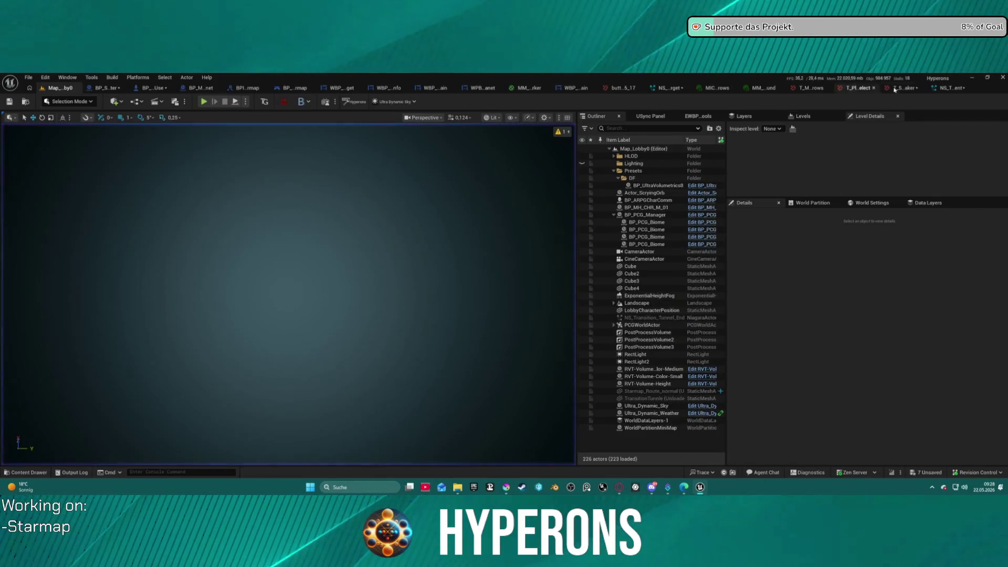
click(954, 87)
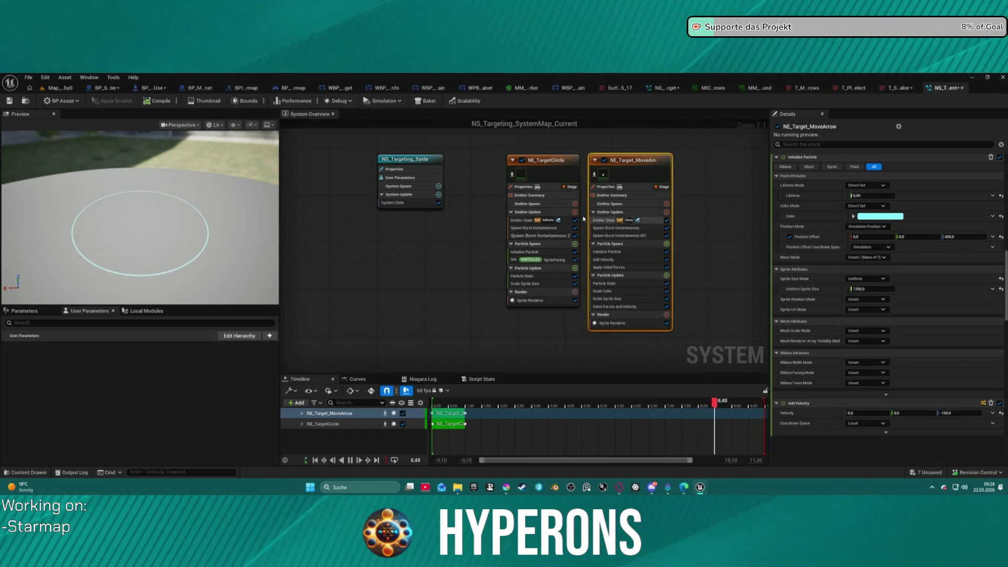
click(667, 87)
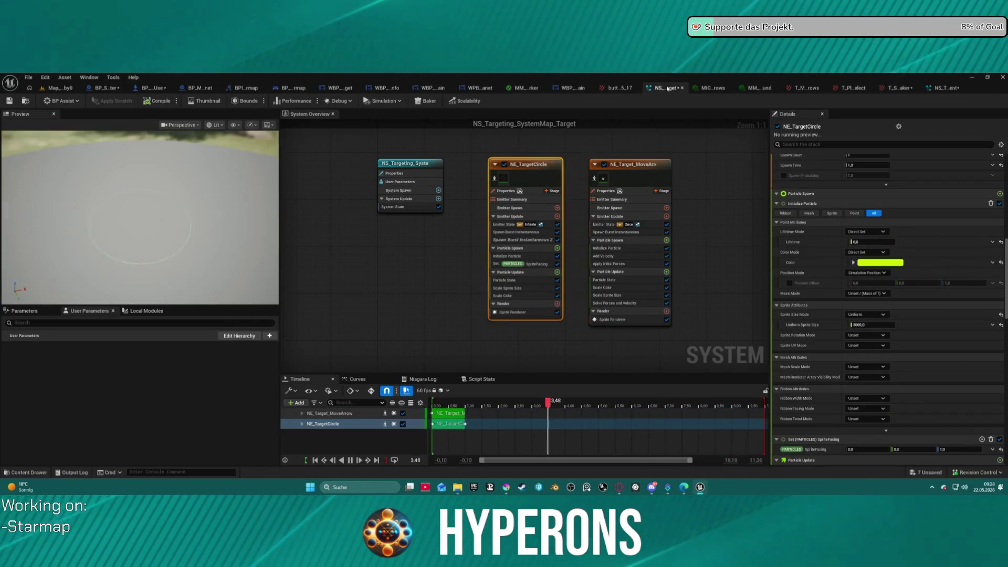
scroll(916, 314, down, 5)
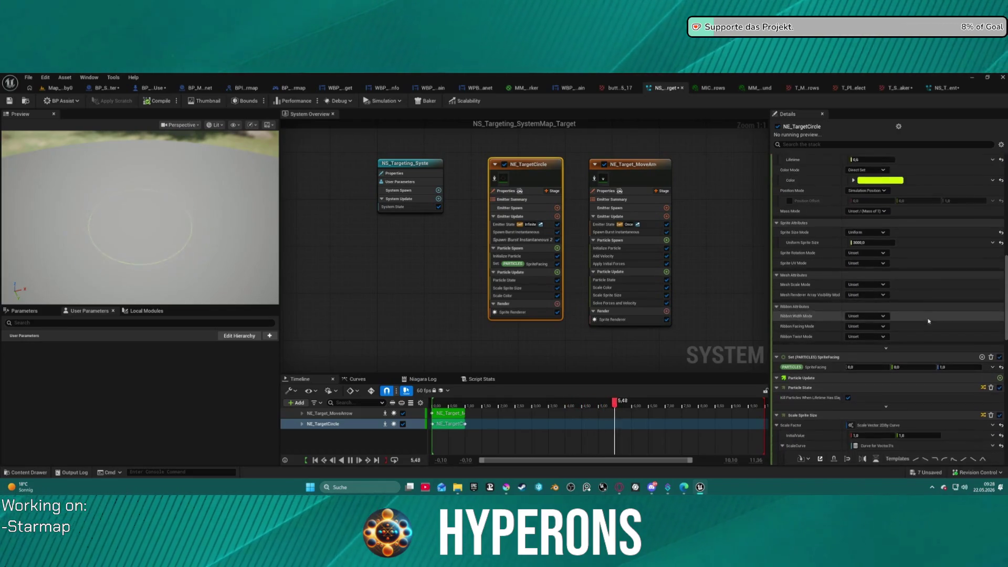
scroll(928, 328, down, 2)
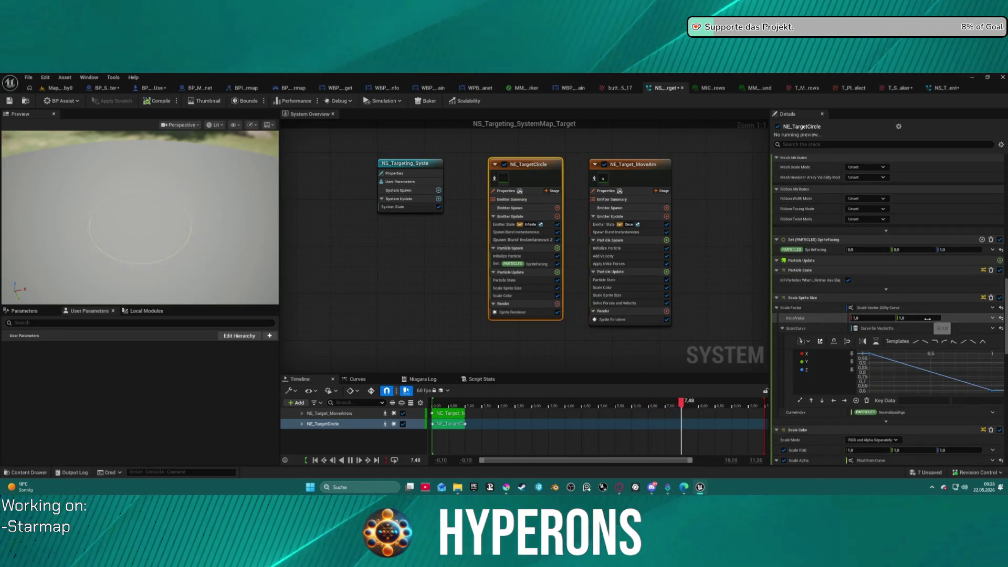
scroll(934, 320, up, 12)
scroll(938, 313, down, 7)
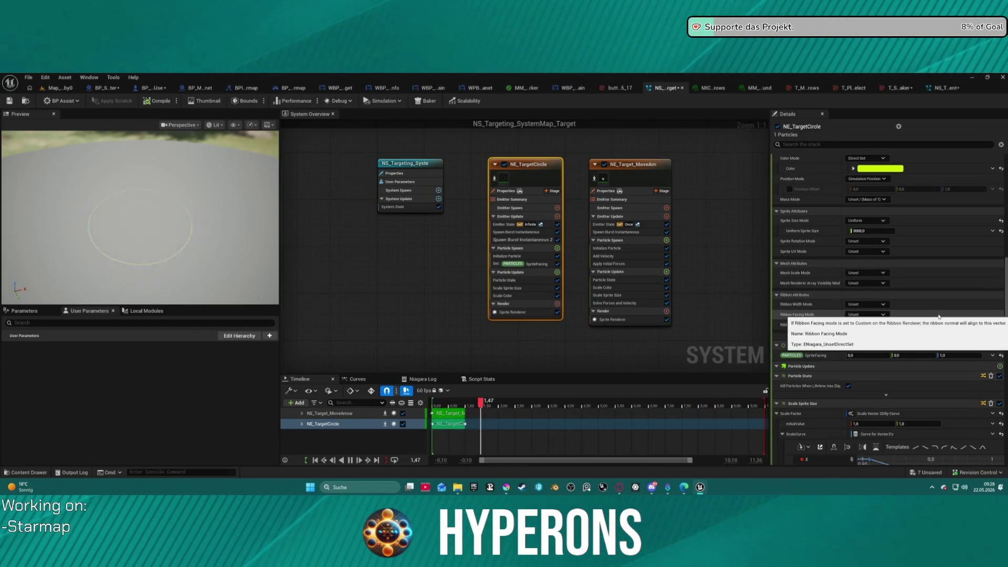
scroll(941, 369, down, 6)
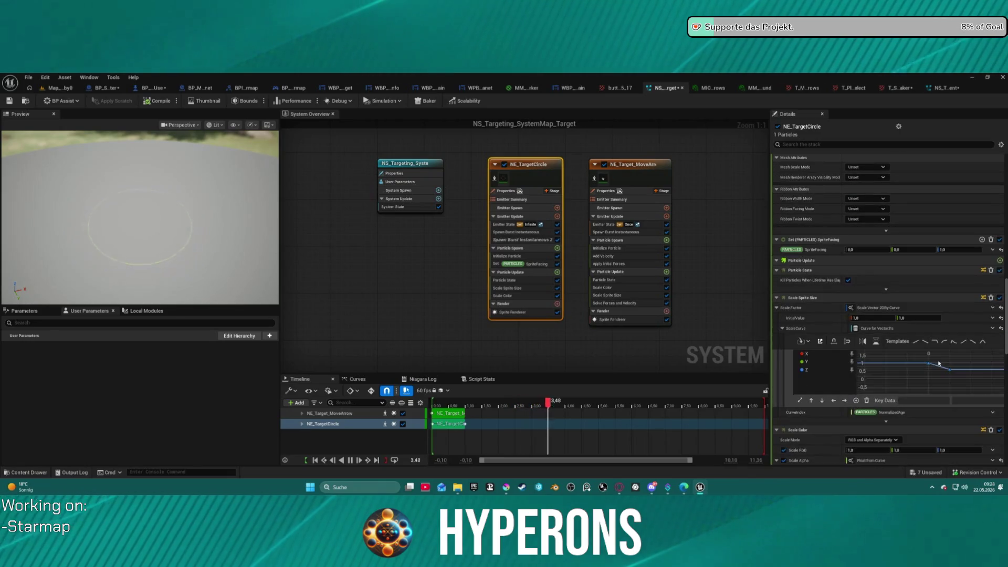
scroll(856, 347, down, 5)
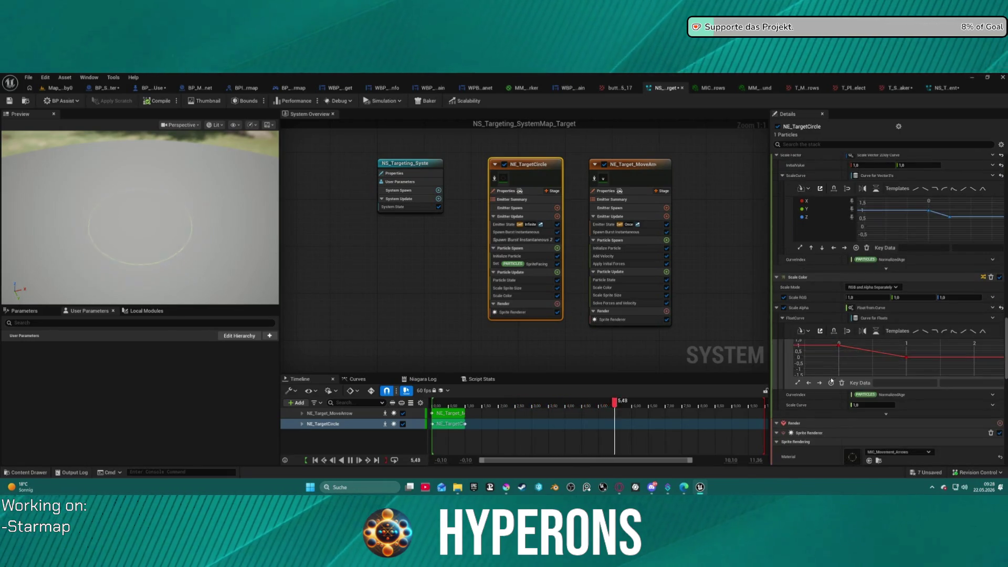
scroll(823, 413, down, 8)
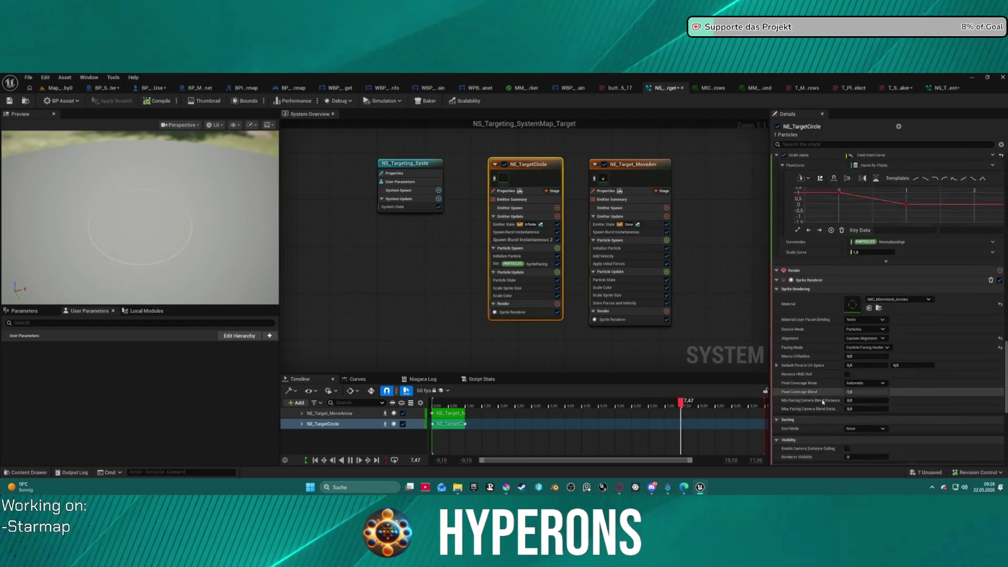
scroll(827, 387, up, 8)
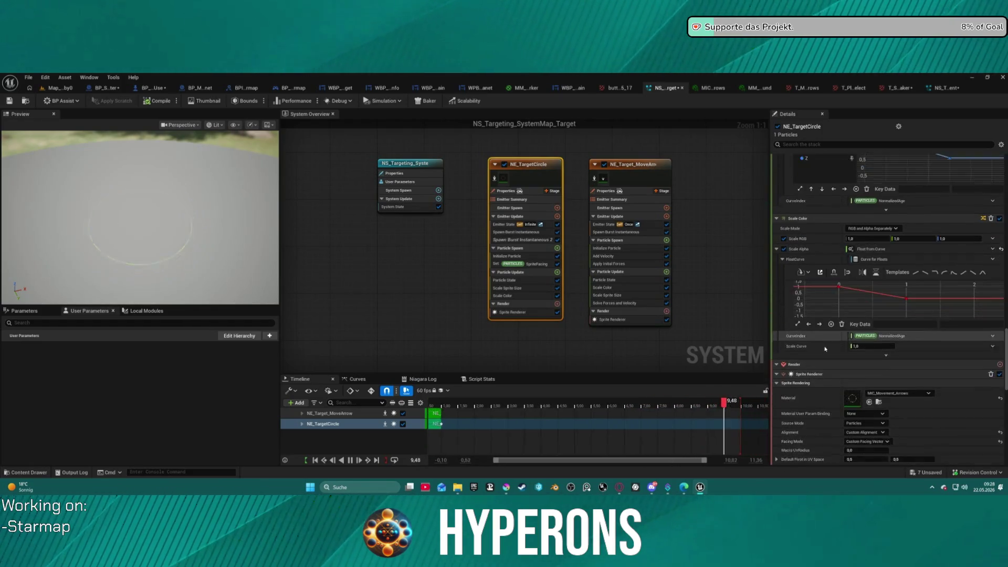
click(669, 204)
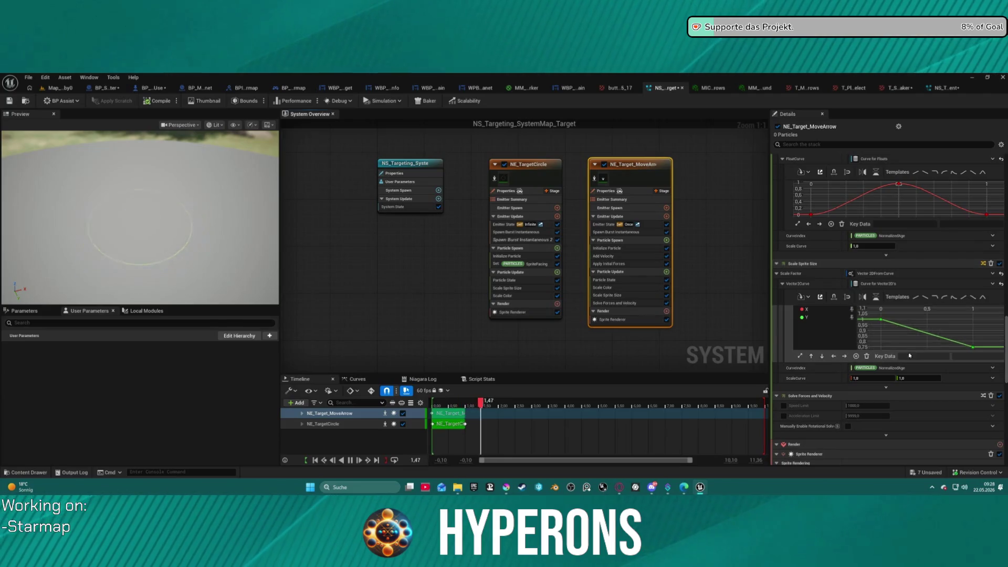
scroll(973, 232, up, 5)
scroll(973, 232, up, 3)
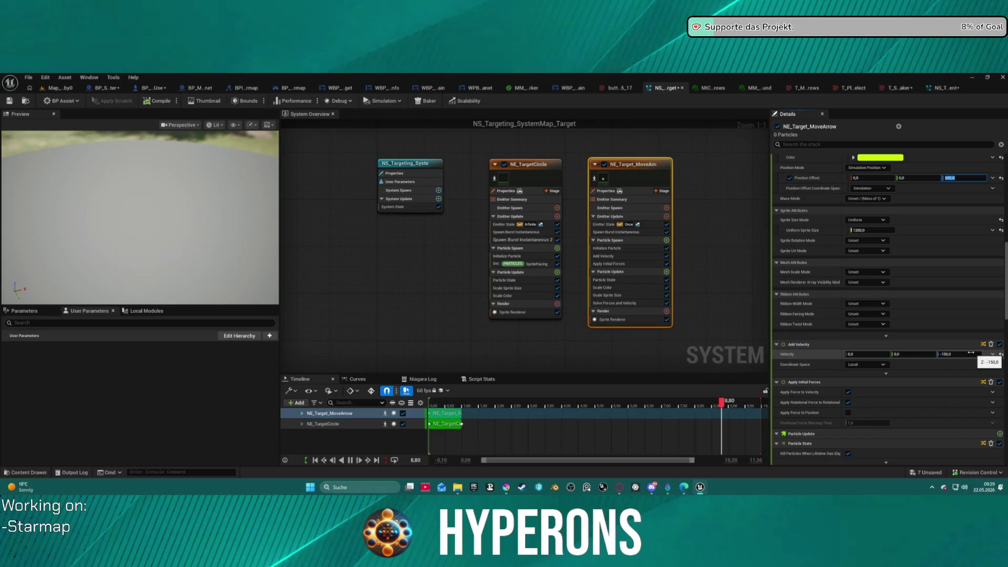
click(58, 88)
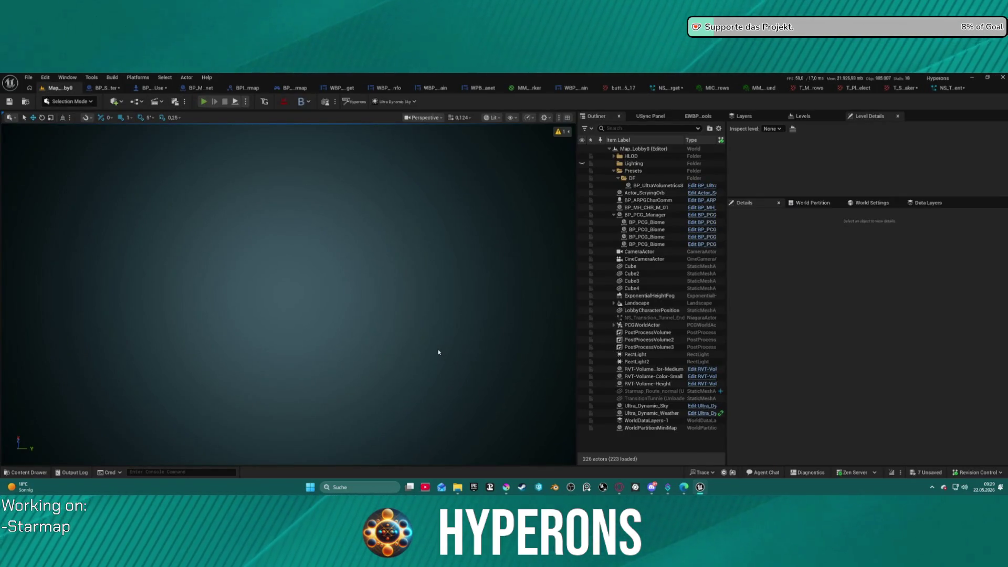
- Launch Play with Alt+P and enter New Eden as the confirmed Mining character
key(alt+p)
click(83, 297)
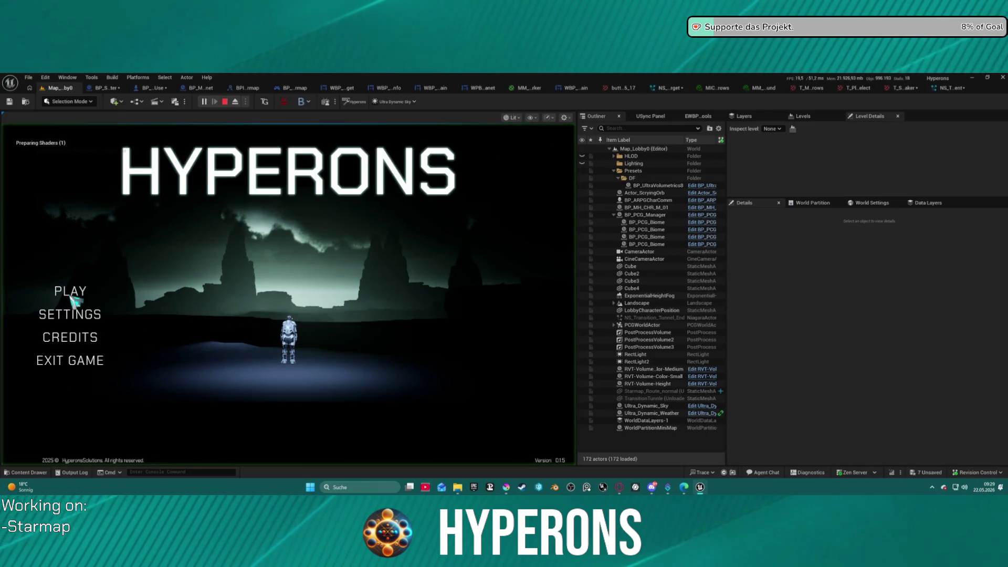
click(210, 299)
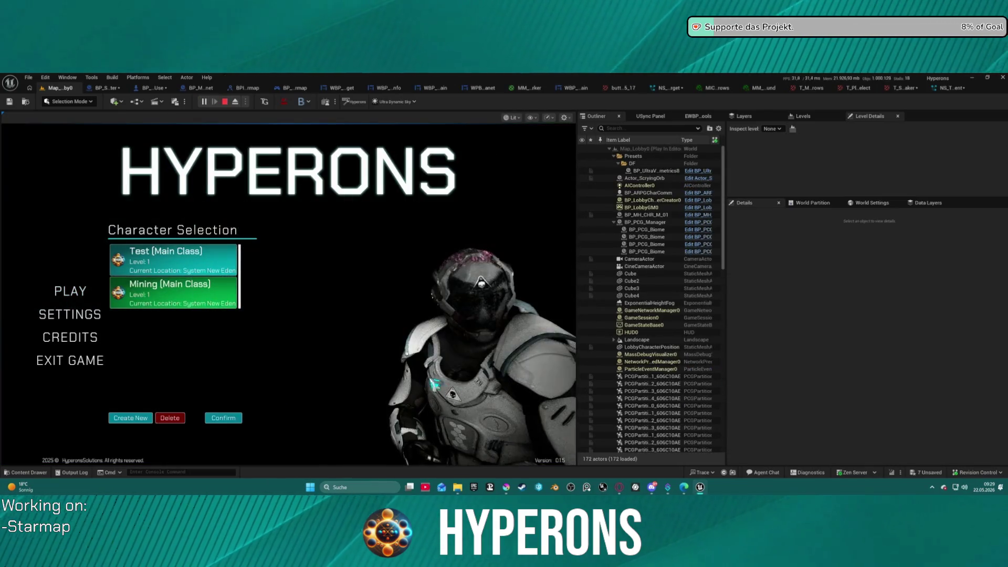
click(224, 418)
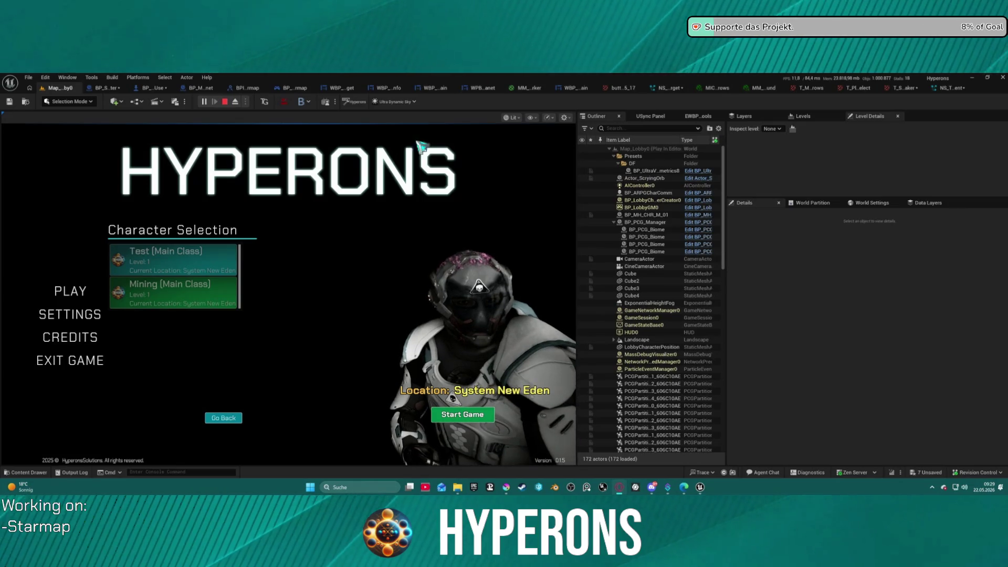
scroll(676, 226, down, 3)
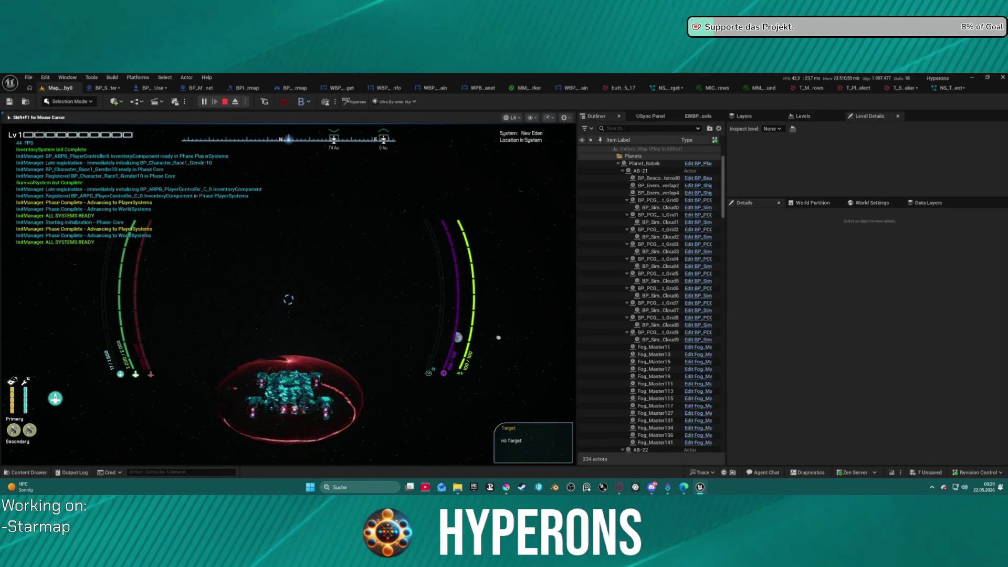
- Open the starmap and target Nahar, then Oton
key(m)
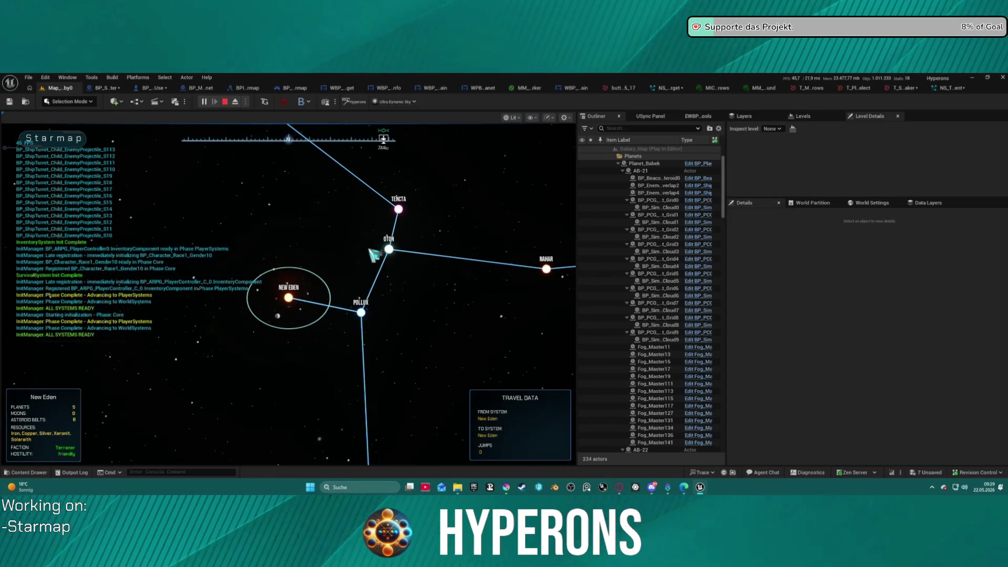
click(548, 271)
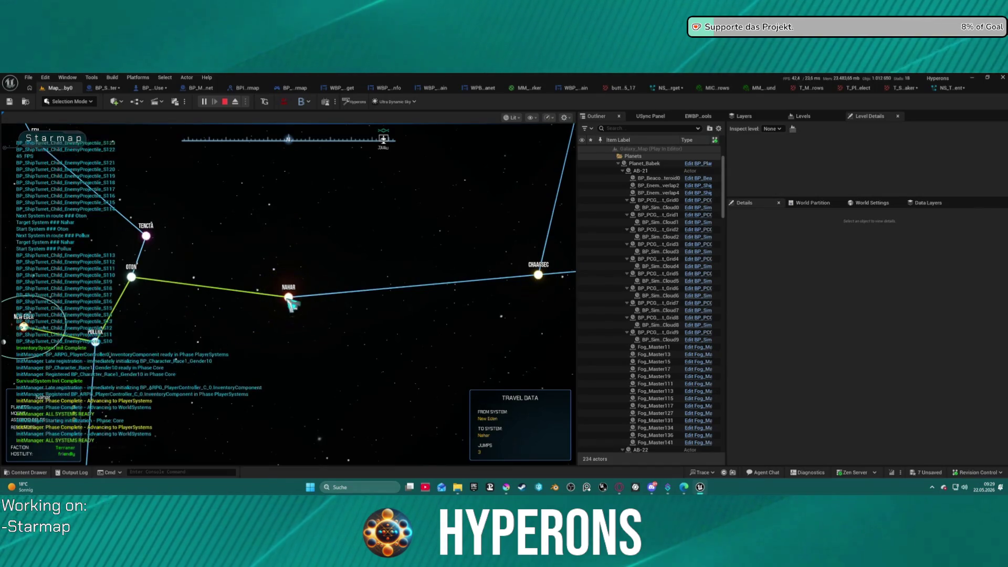
click(135, 281)
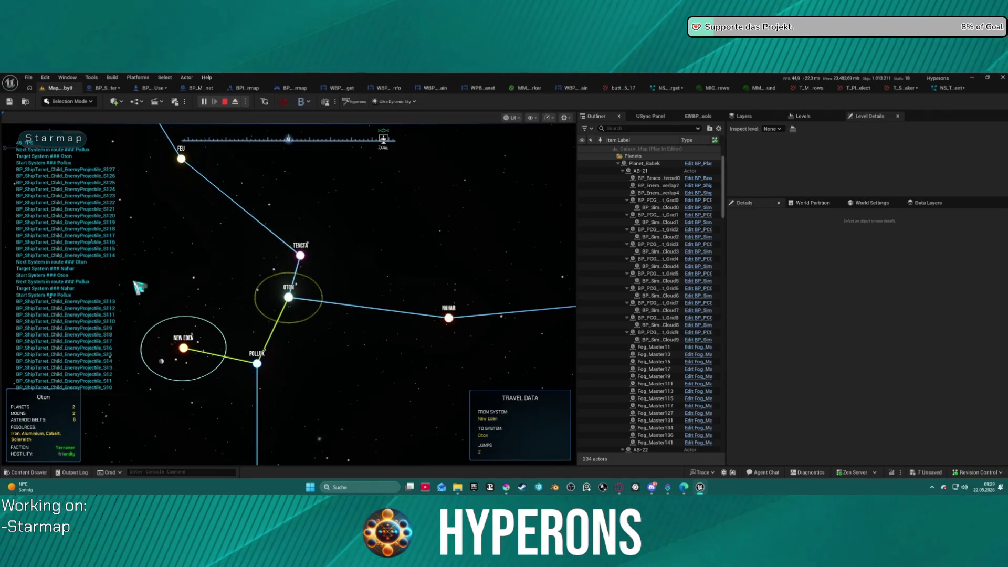
- Recentre on New Eden, retarget Oton two jumps out, then stop play mode
click(187, 350)
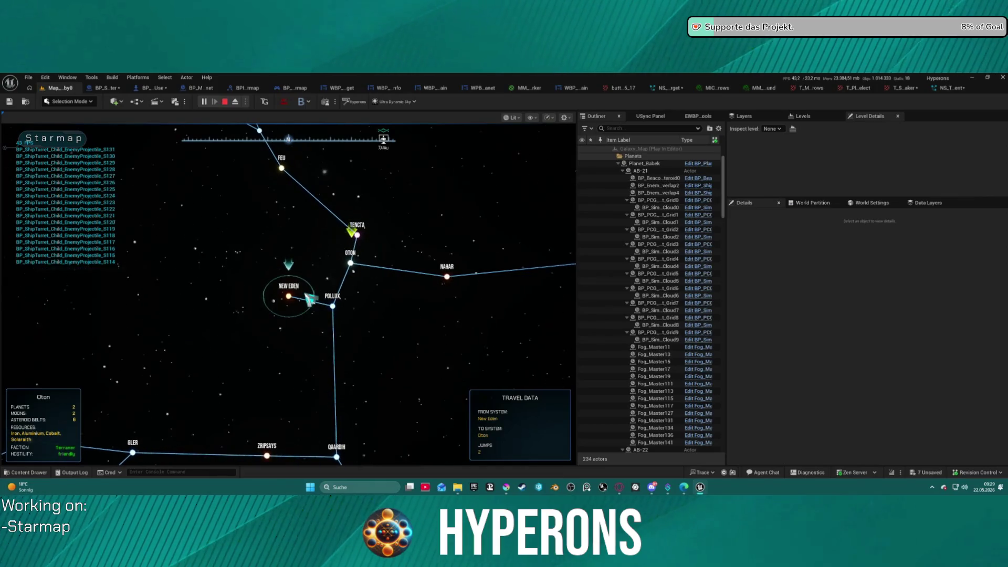
click(350, 262)
scroll(308, 296, up, 5)
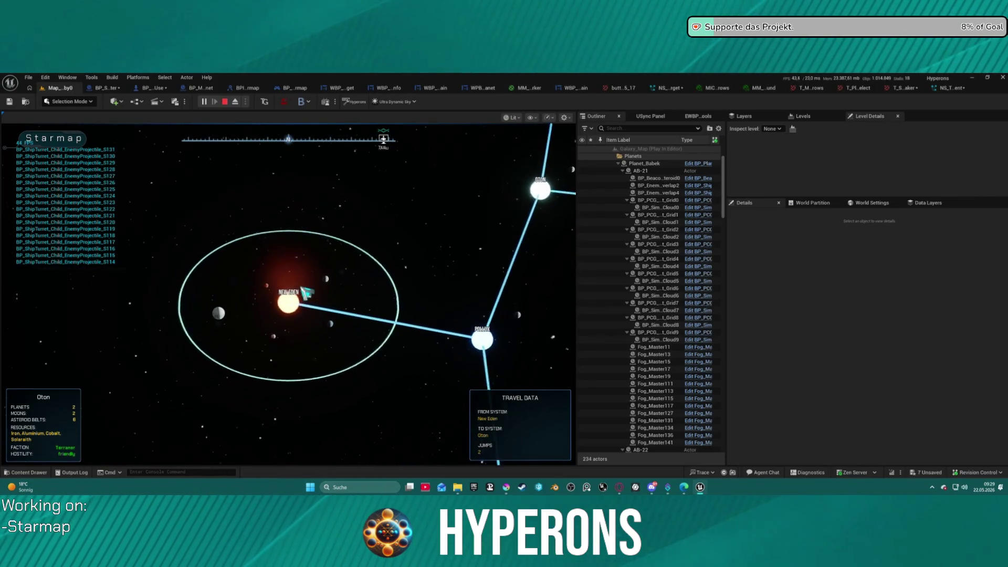
scroll(306, 292, down, 5)
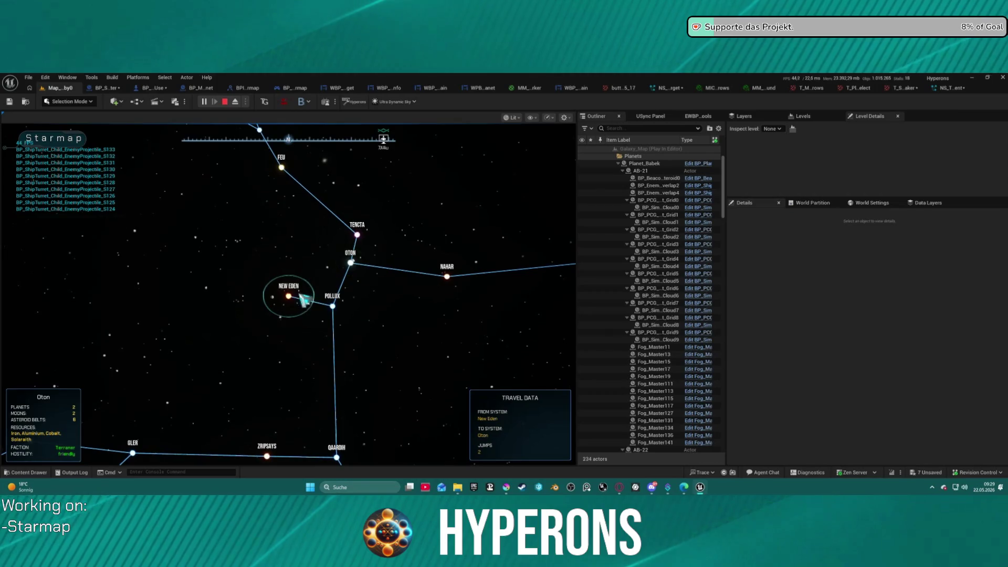
key(Escape)
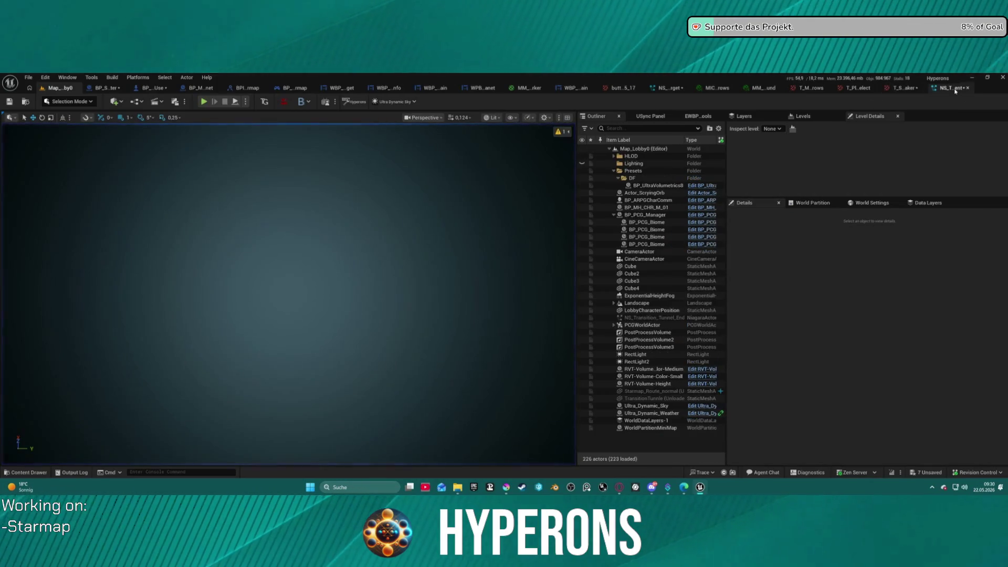